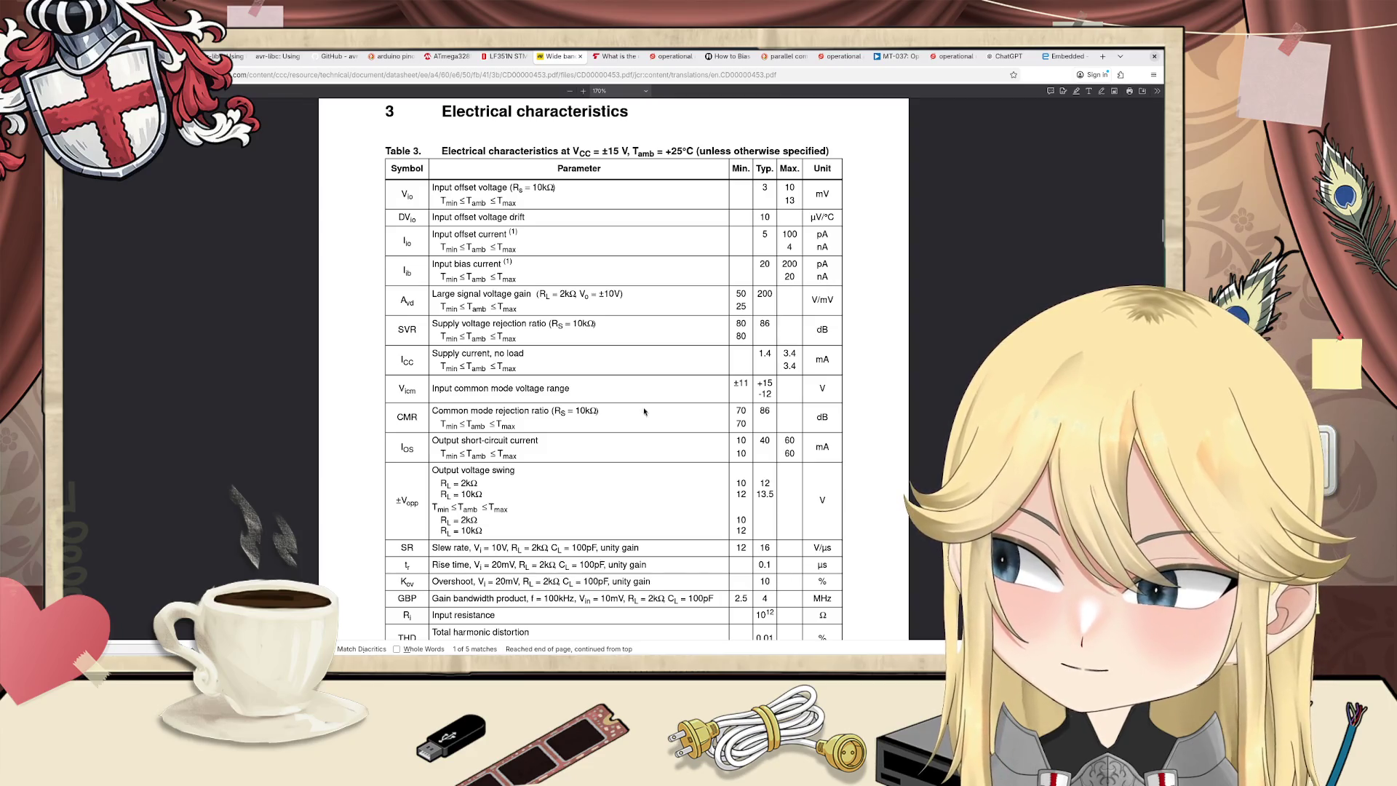
# Step: Finish the datasheet's Table 3, then move to the Embedded.com negative-voltage article
pyautogui.scroll(-5, 493, 336)
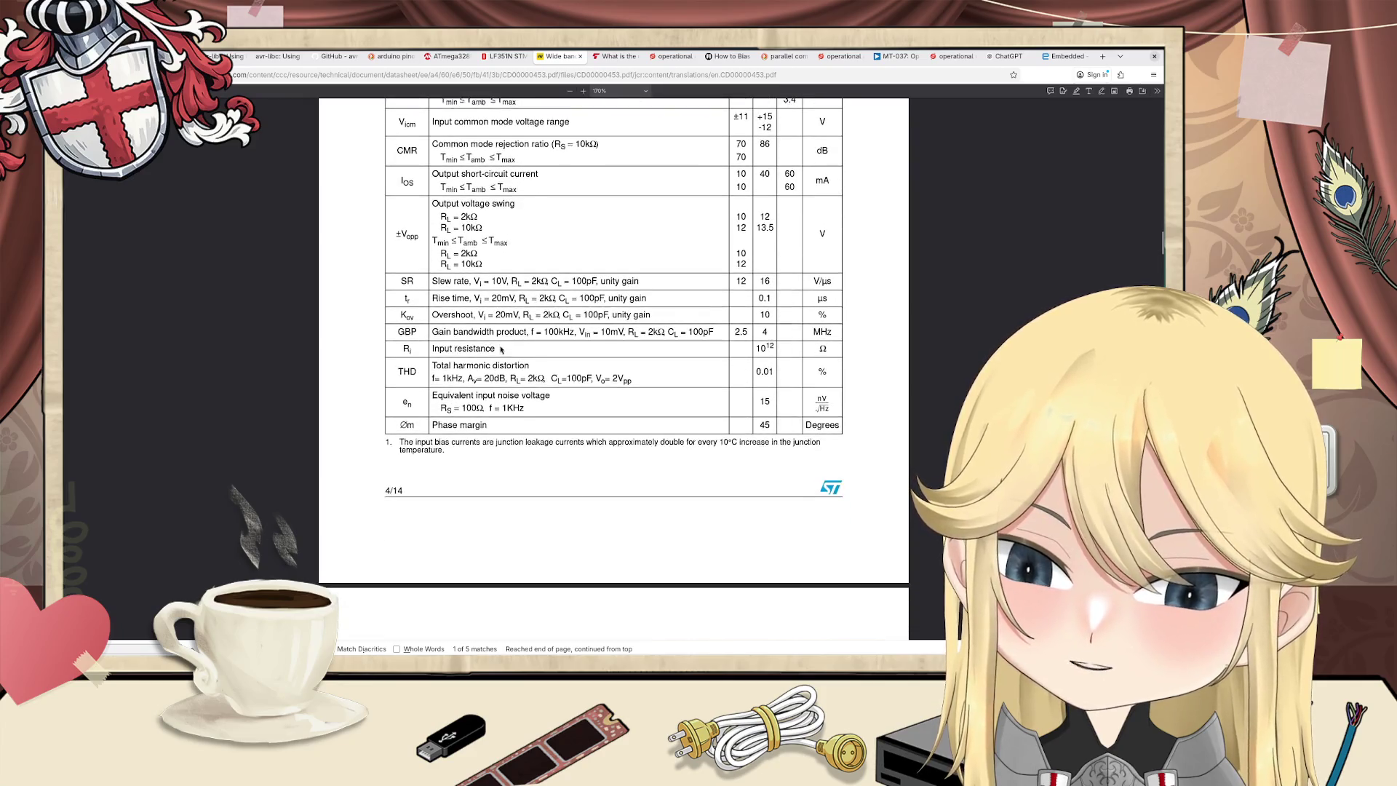
pyautogui.click(1059, 59)
pyautogui.scroll(-7, 772, 417)
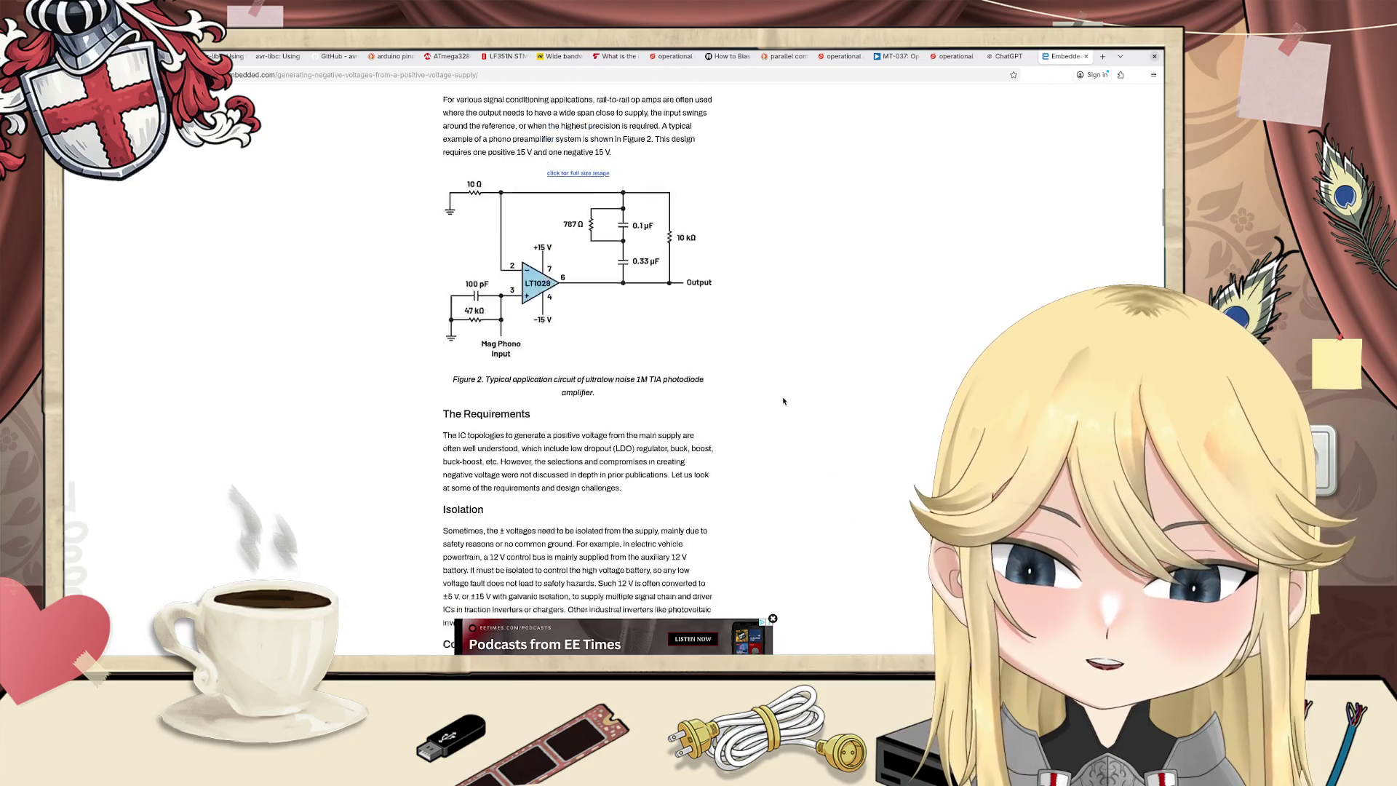
# Step: Read past the Zener, charge pump and IBB topologies to the Ćuk converter's Figure 8
pyautogui.scroll(-5, 772, 417)
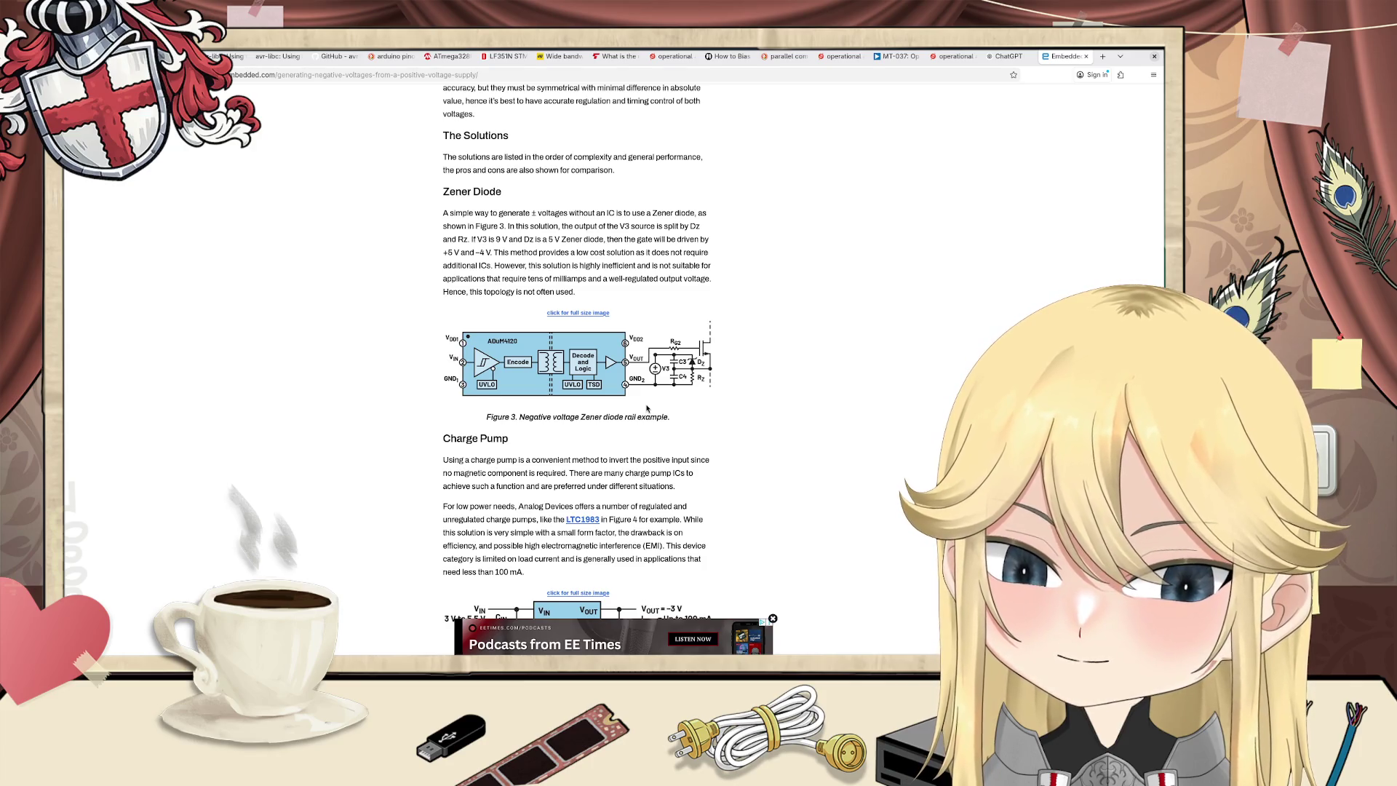
pyautogui.scroll(-3, 637, 401)
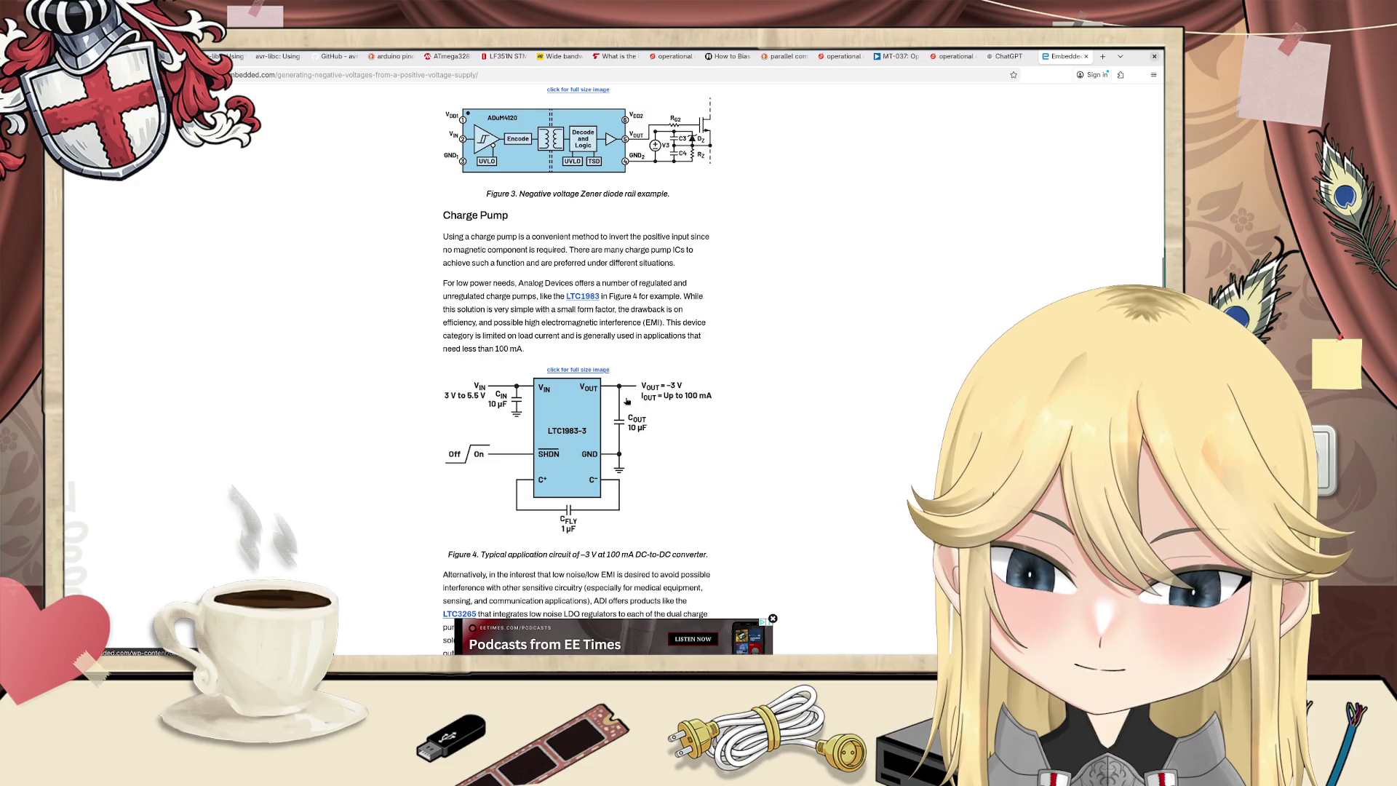
pyautogui.scroll(-6, 628, 409)
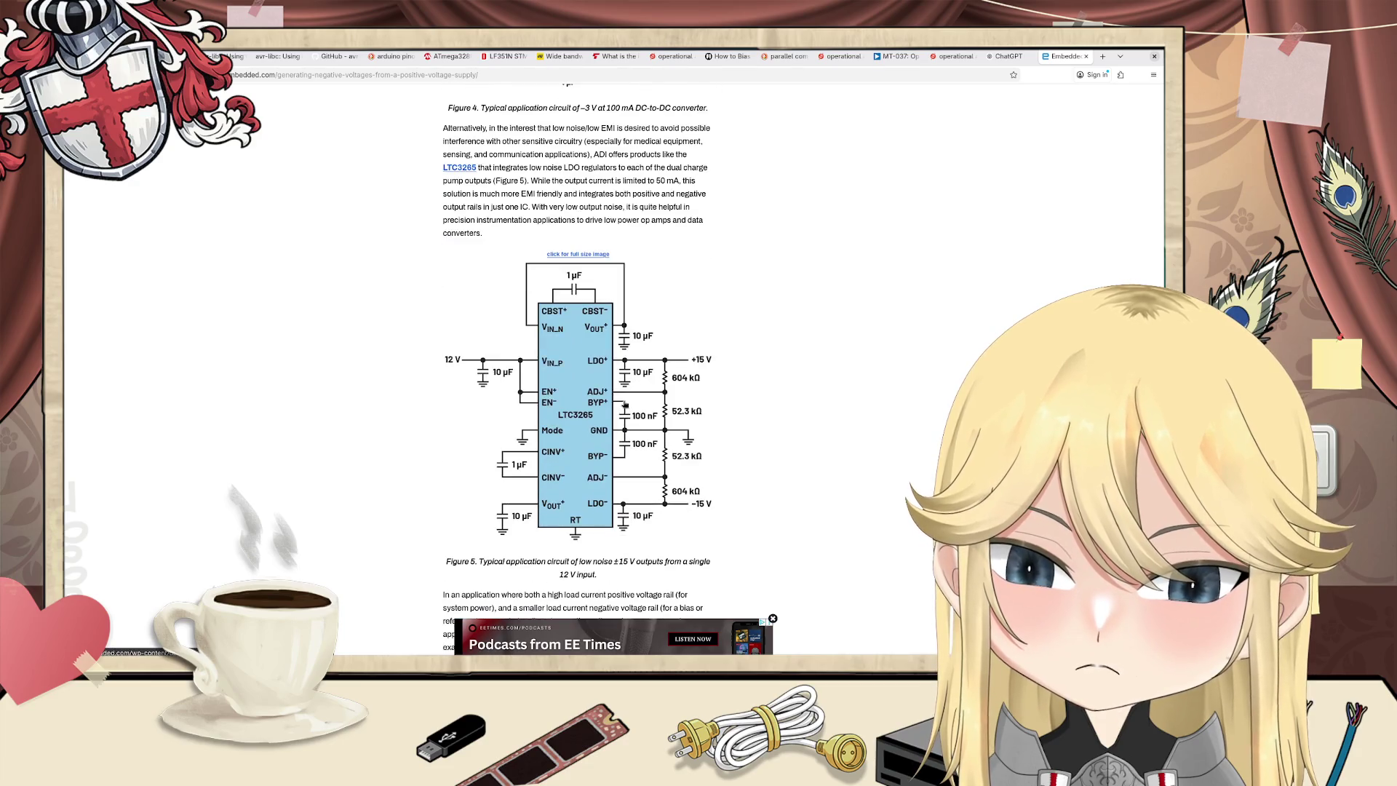
pyautogui.scroll(-7, 624, 401)
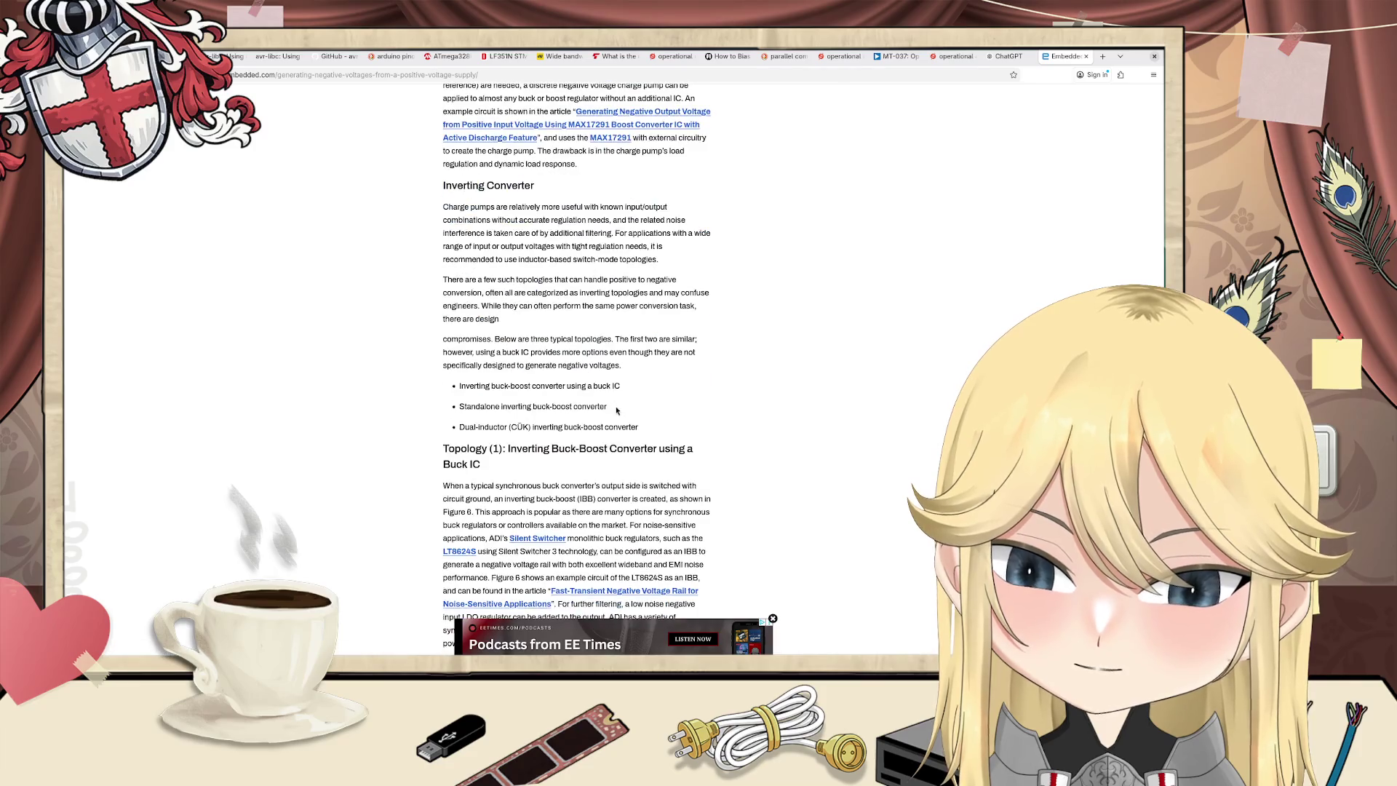
pyautogui.scroll(-7, 616, 407)
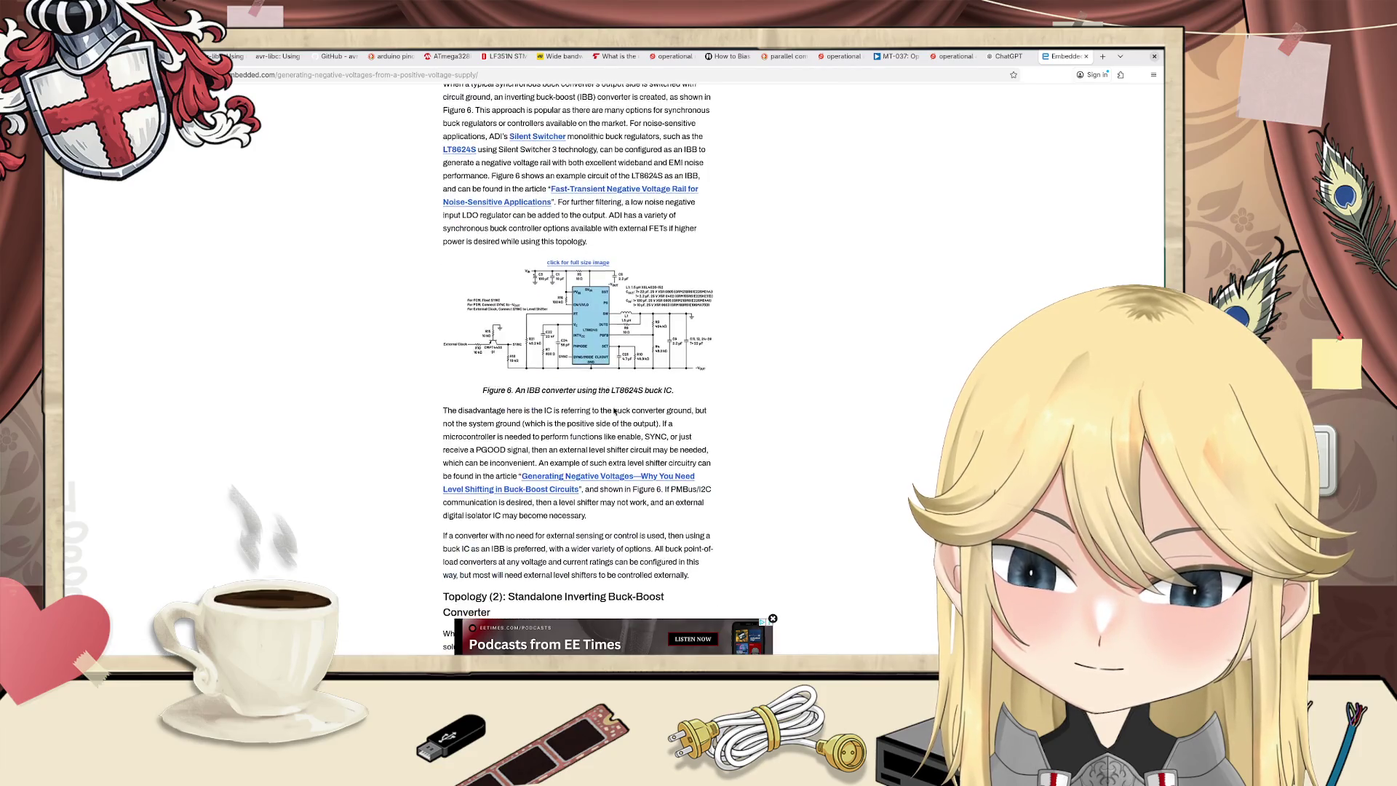
pyautogui.scroll(3, 613, 408)
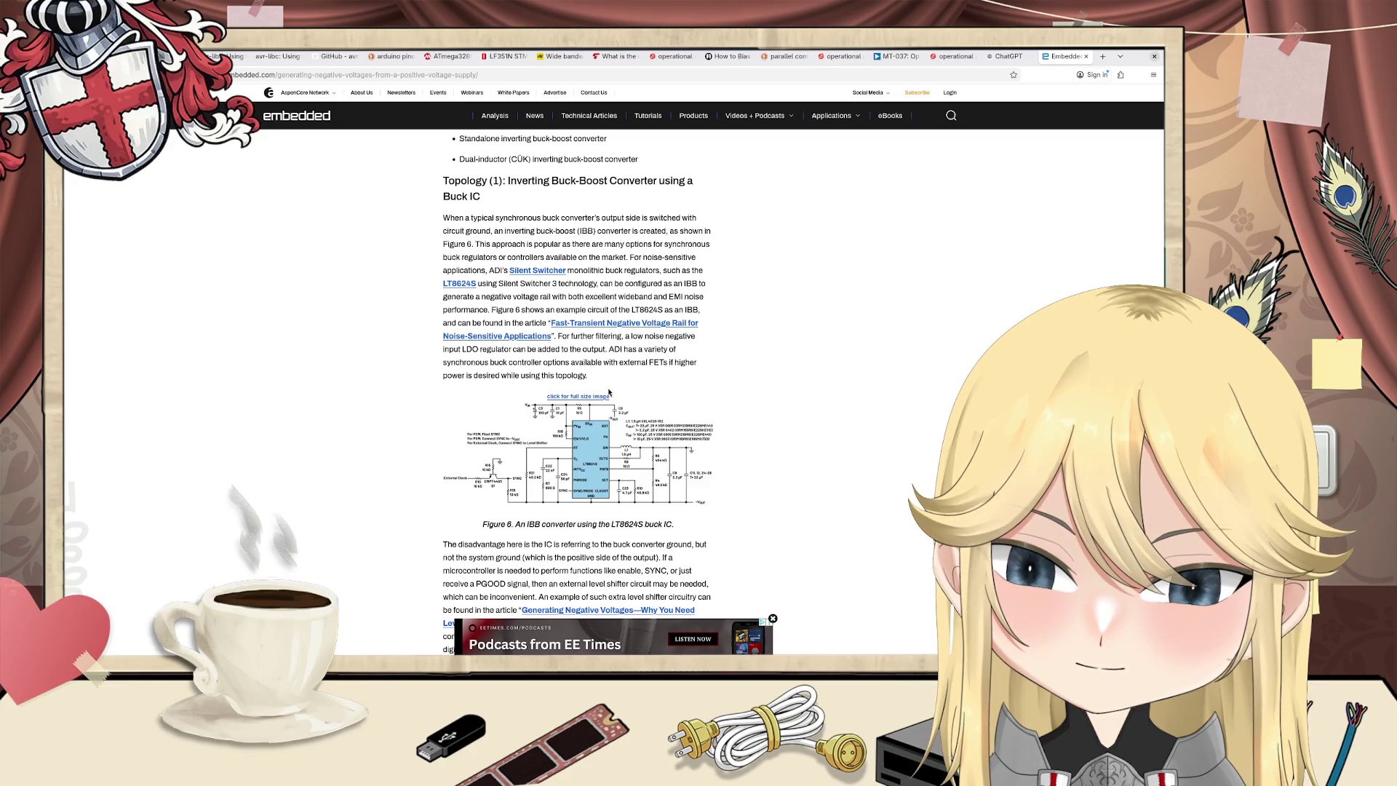
pyautogui.scroll(-8, 608, 393)
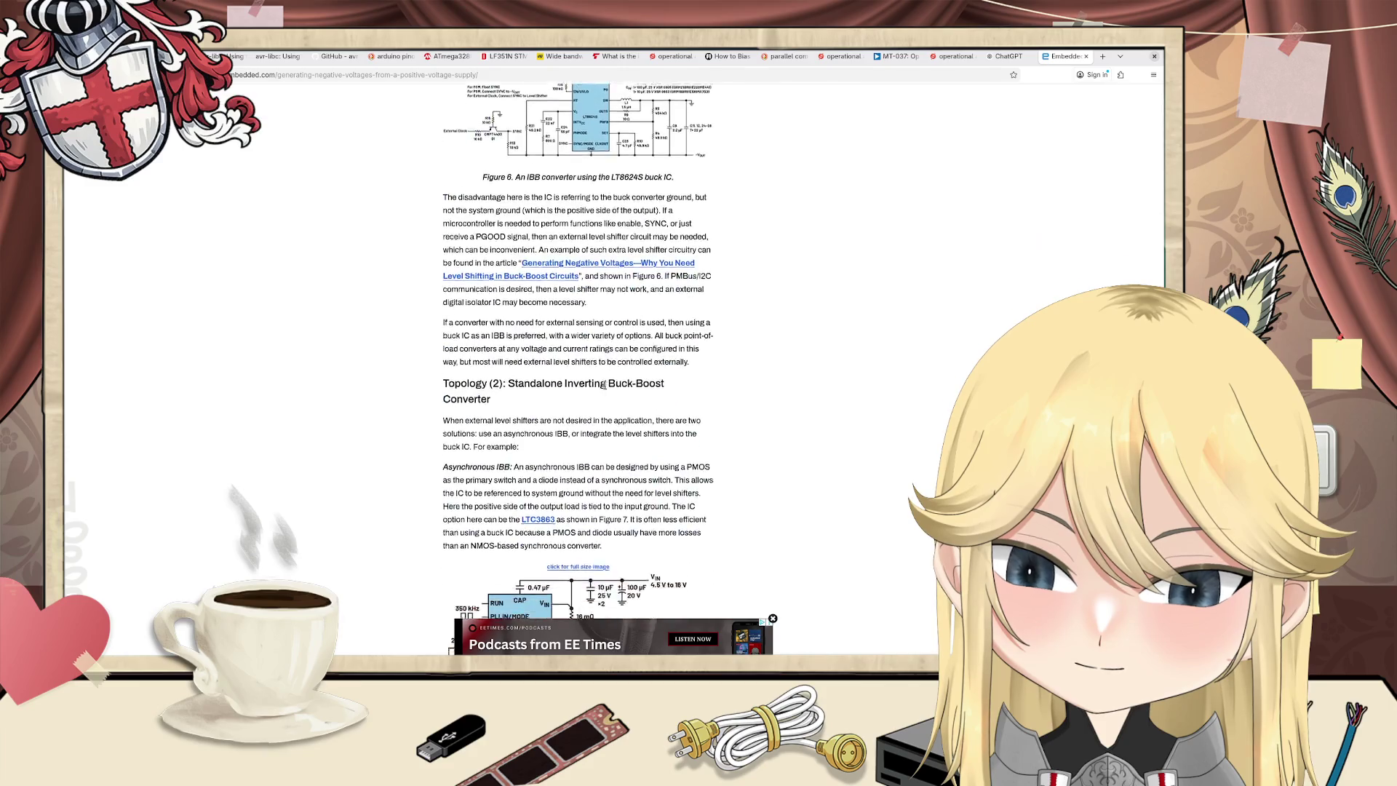
pyautogui.scroll(-7, 606, 389)
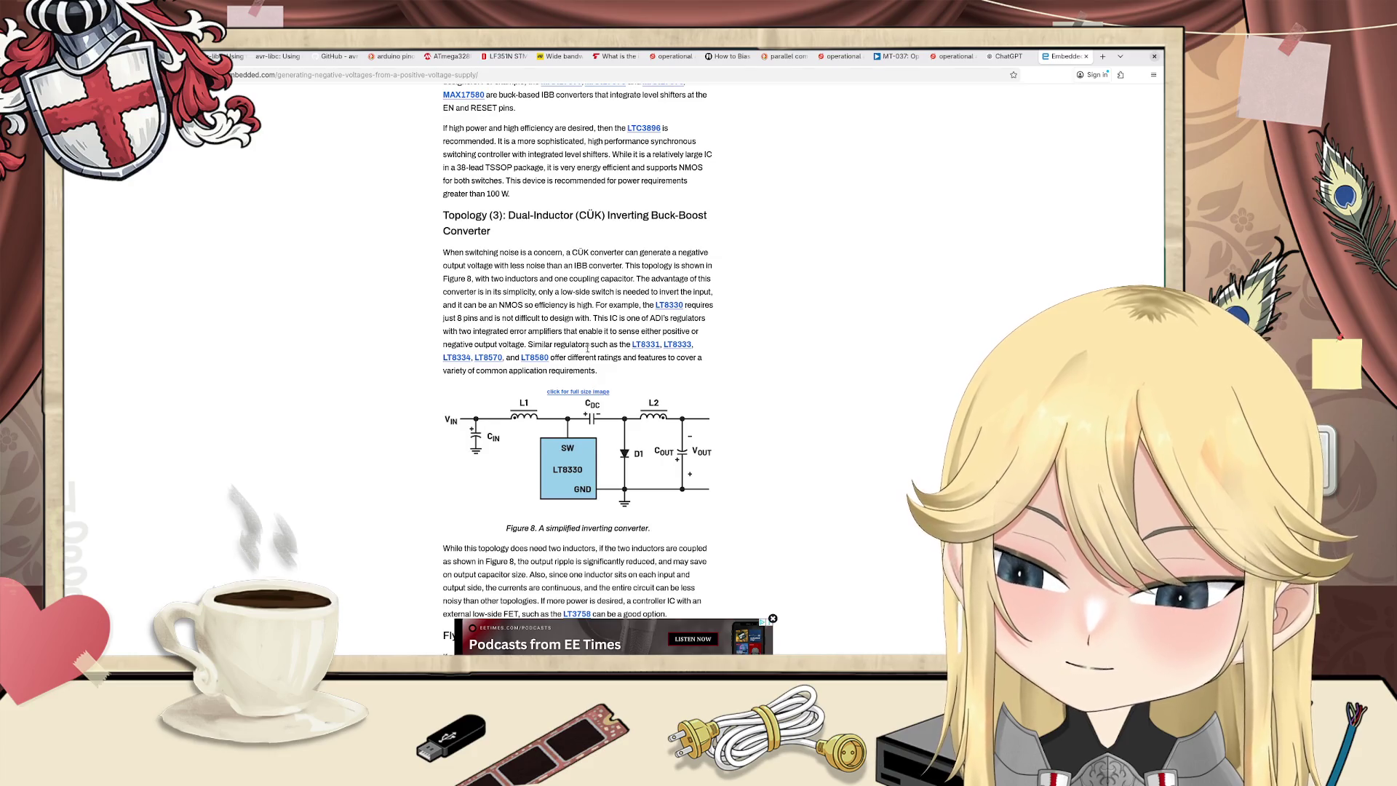
pyautogui.hotkey('alt', 'Tab')
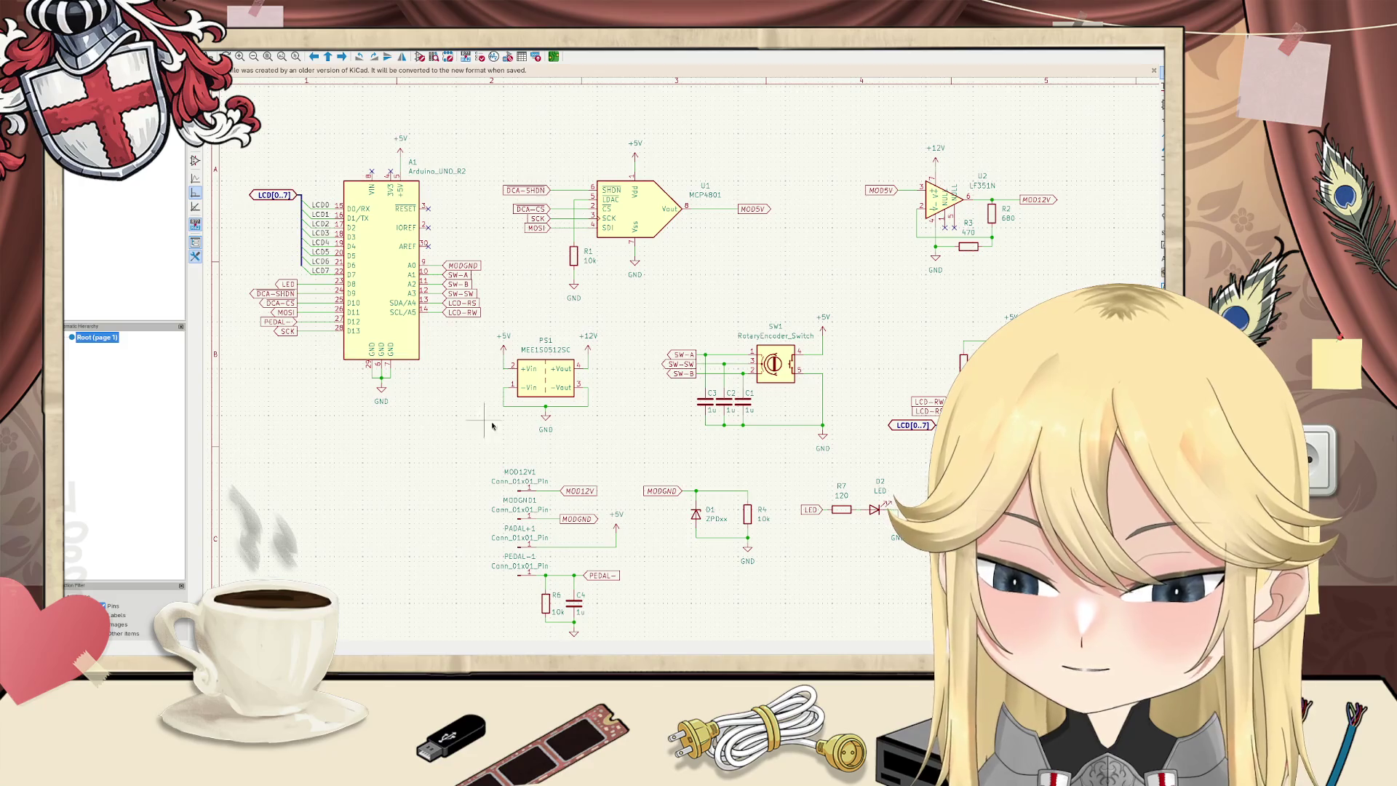
# Step: Launch Krita from the application launcher by searching 'kr'
pyautogui.hotkey('alt', 'Tab')
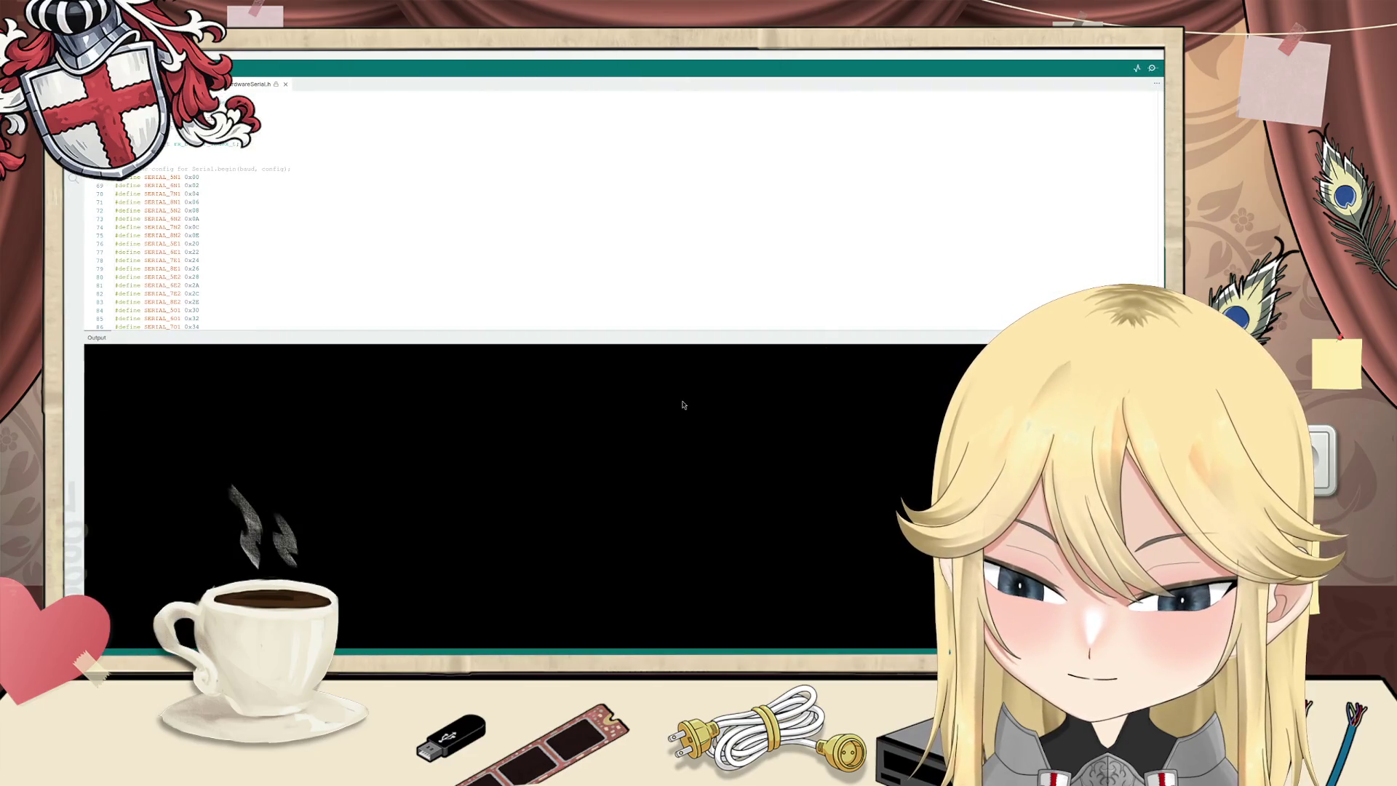
pyautogui.press('super+d')
pyautogui.write('kr')
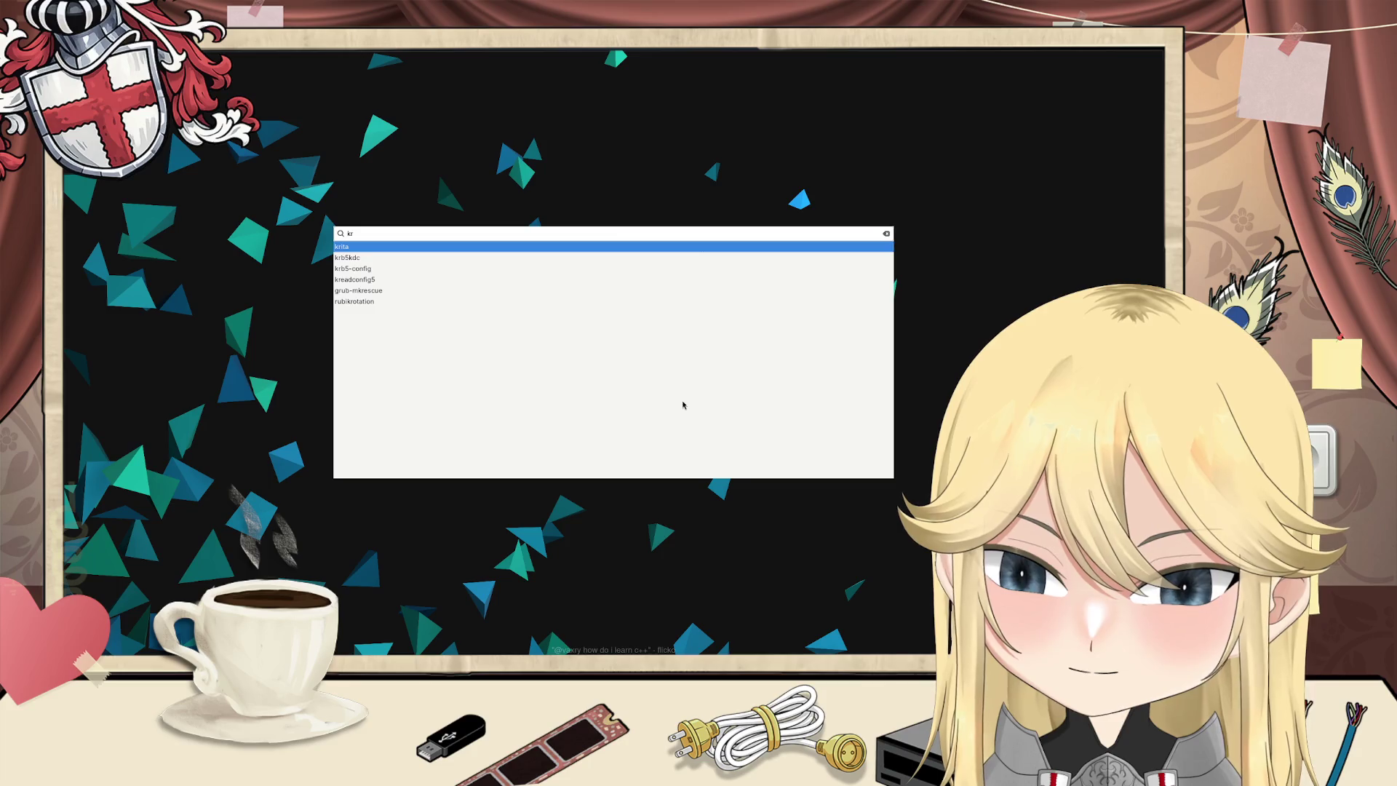
pyautogui.press('Return')
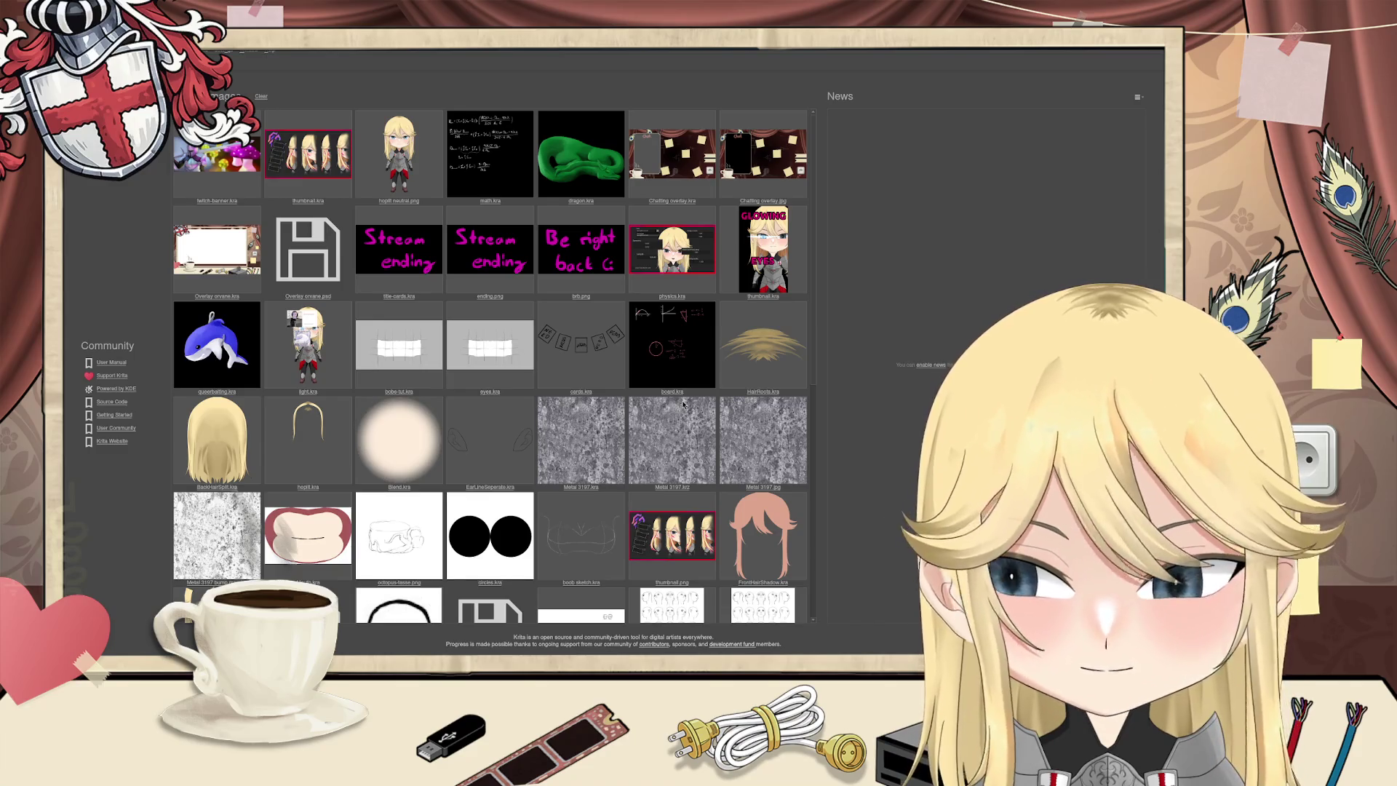
# Step: Open math.kra from recent files and delete its equations, leaving a blank black canvas
pyautogui.click(489, 164)
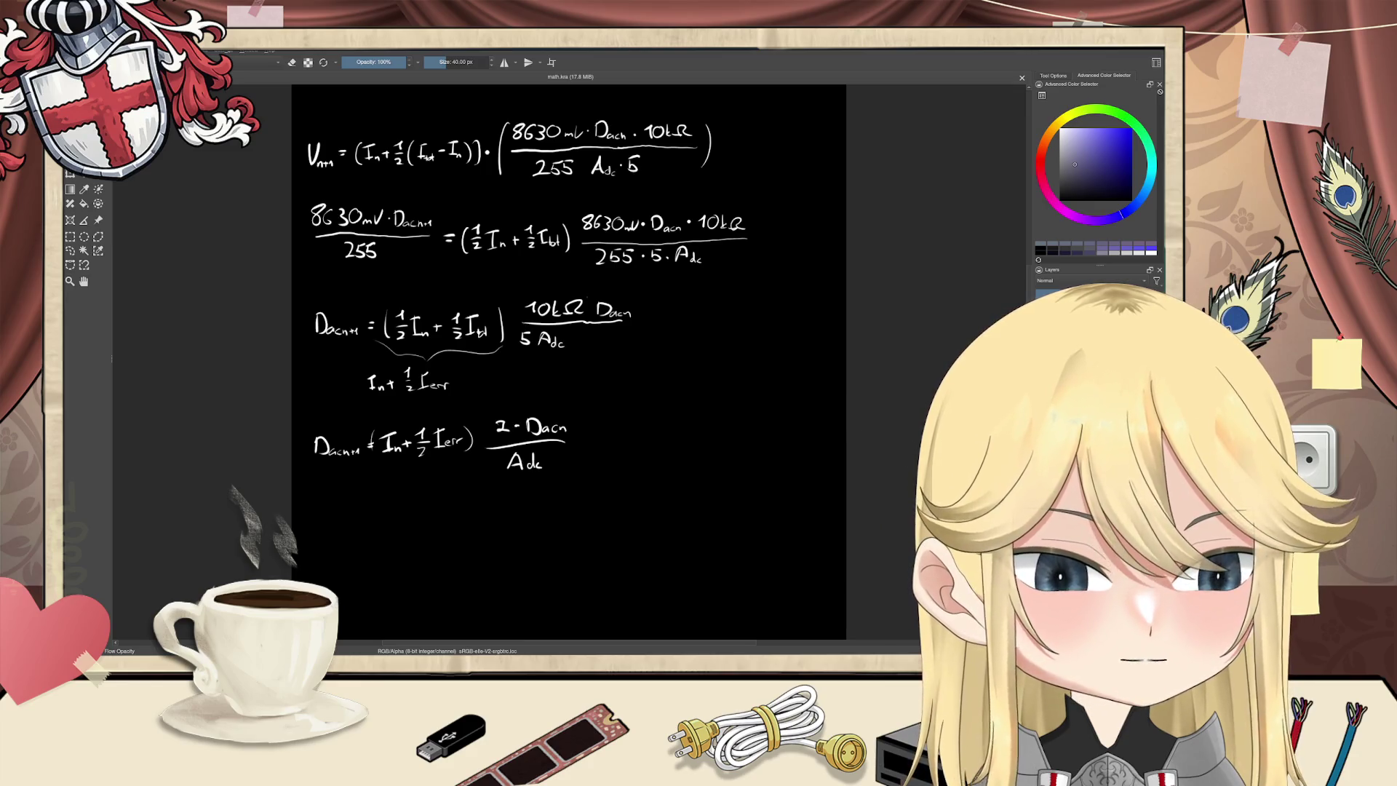
pyautogui.press('Delete')
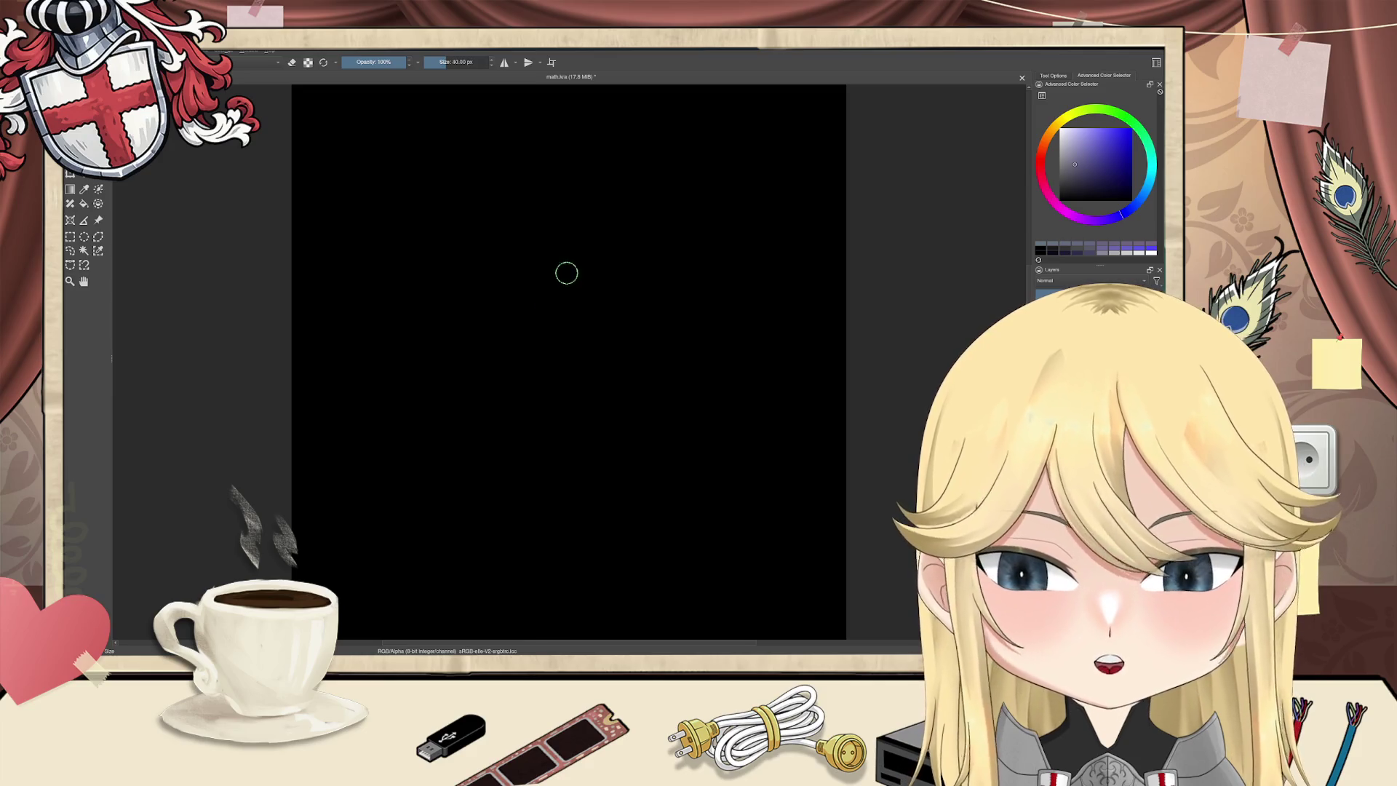
# Step: Set the brush to about 22.58 px and draw the op-amp triangle with plus and minus inputs
pyautogui.keyDown('shift'); pyautogui.moveTo(566, 273); pyautogui.dragTo(538, 273); pyautogui.keyUp('shift')
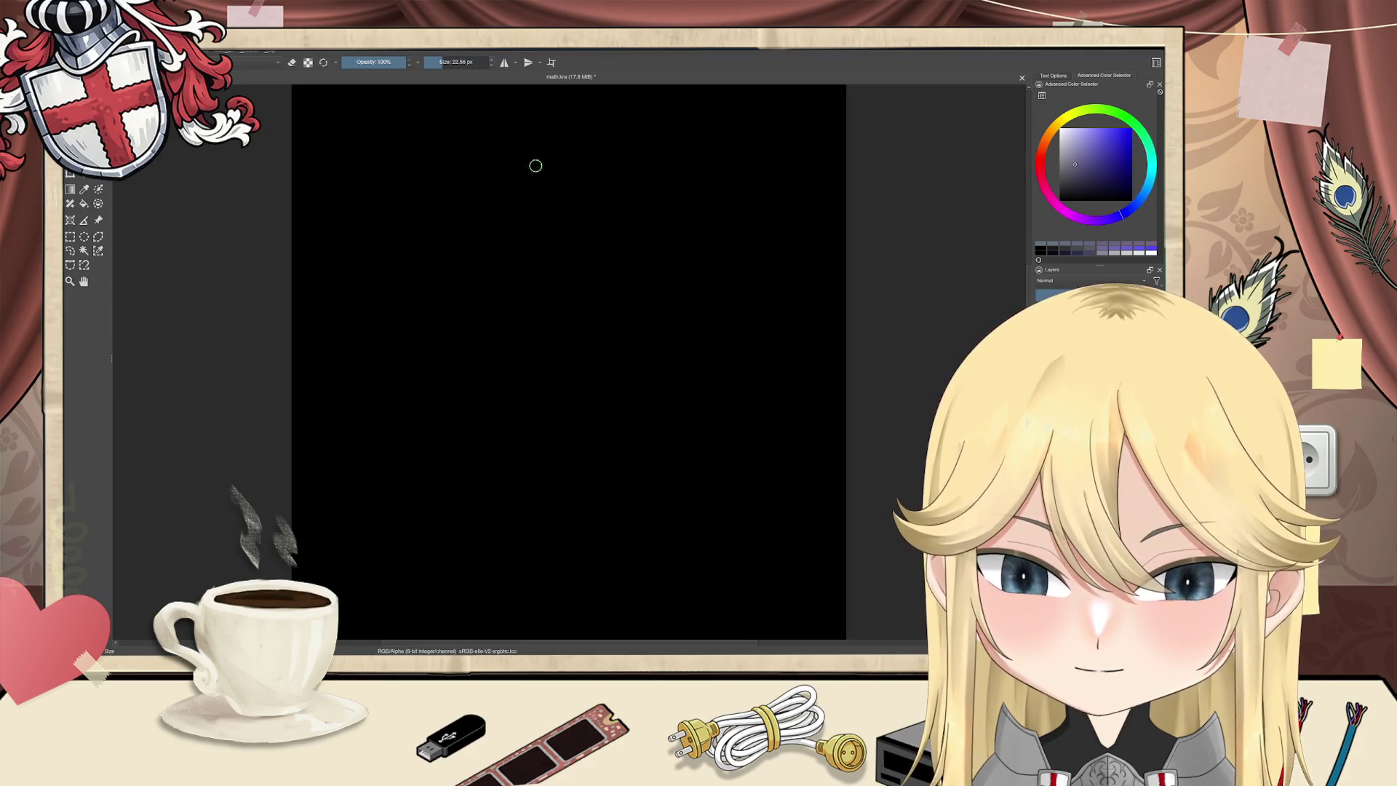
pyautogui.moveTo(593, 206)
pyautogui.mouseDown()
pyautogui.moveTo(507, 155)
pyautogui.moveTo(553, 221)
pyautogui.moveTo(486, 237)
pyautogui.mouseUp()
pyautogui.hotkey('ctrl', 'z')
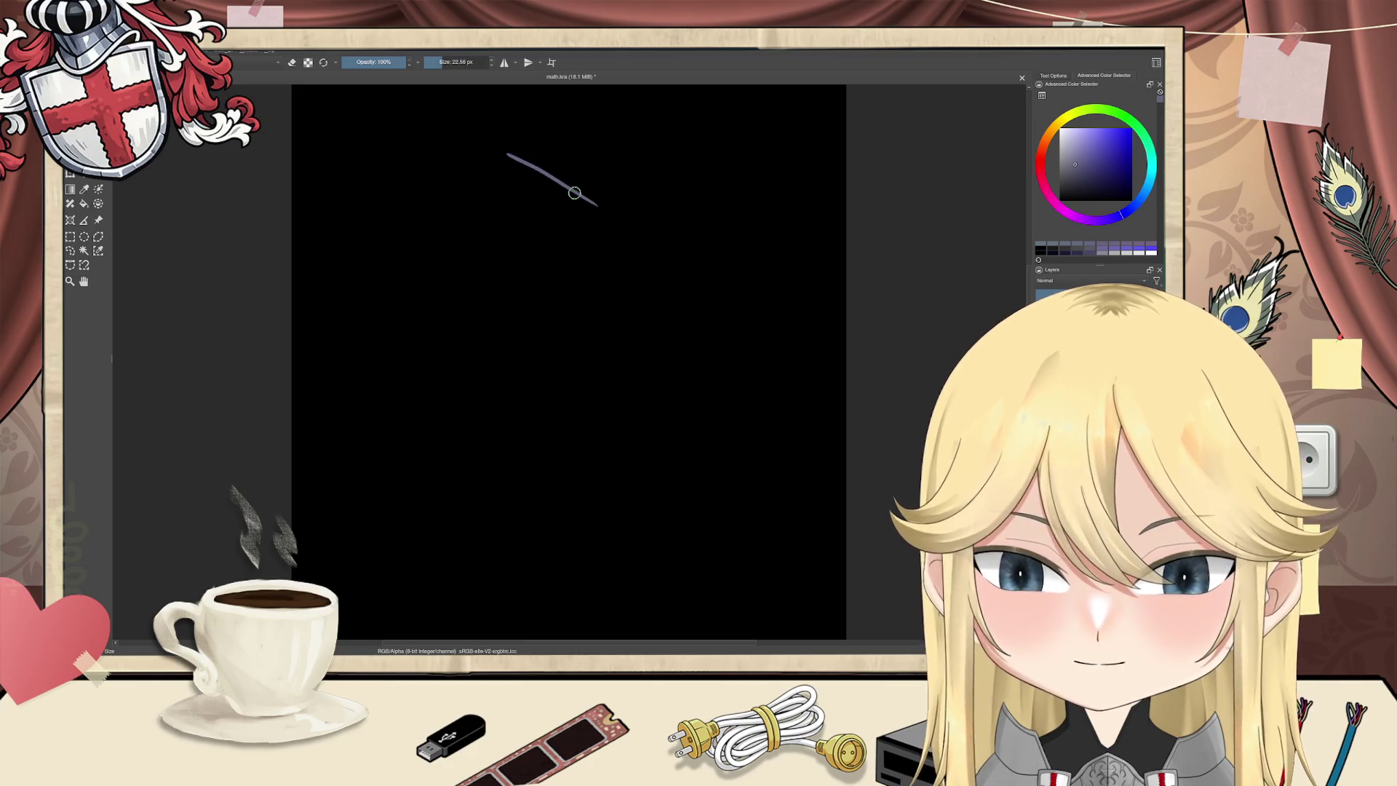
pyautogui.moveTo(593, 204); pyautogui.dragTo(516, 256)
pyautogui.moveTo(509, 145); pyautogui.dragTo(509, 254)
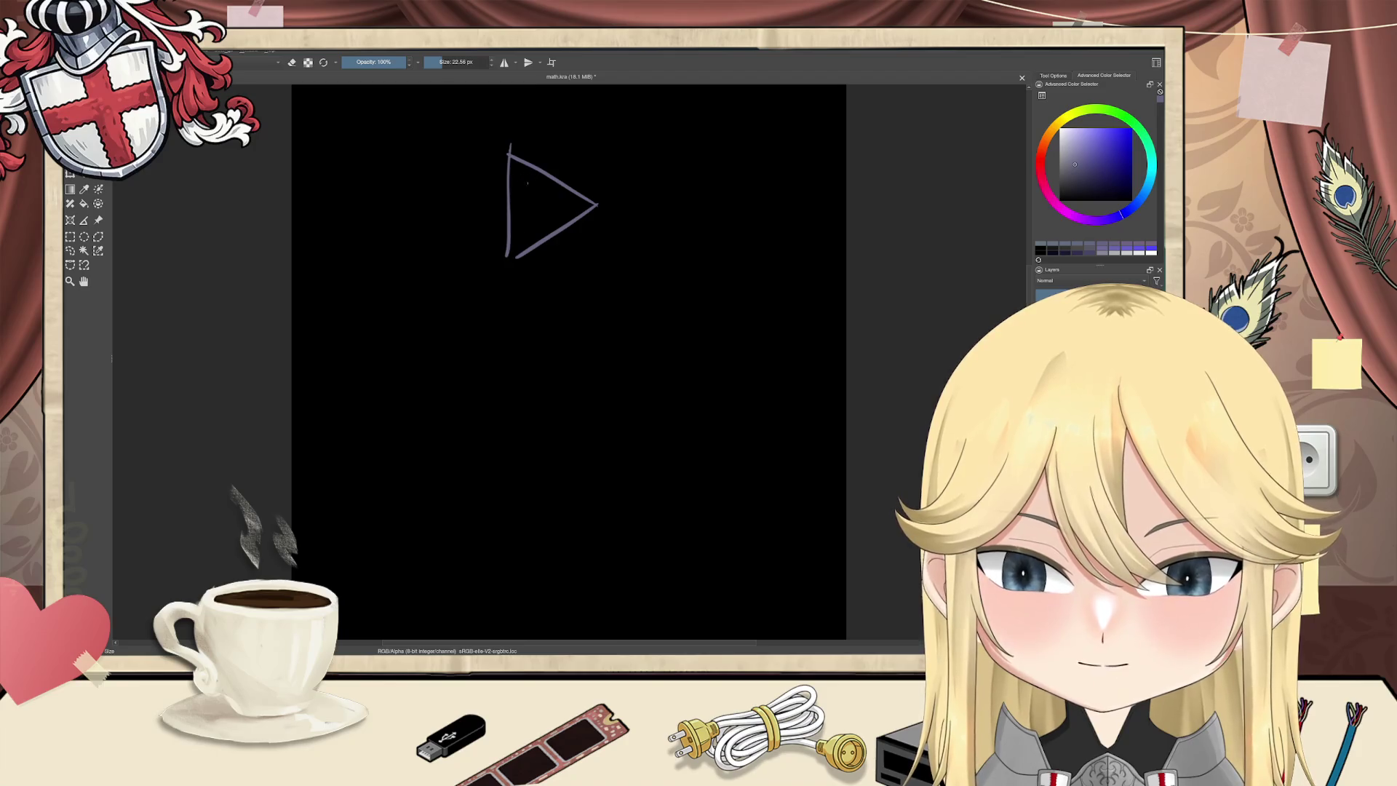
pyautogui.moveTo(522, 177); pyautogui.dragTo(521, 194)
pyautogui.moveTo(515, 186)
pyautogui.mouseDown()
pyautogui.moveTo(528, 184)
pyautogui.moveTo(529, 221)
pyautogui.moveTo(433, 188)
pyautogui.moveTo(429, 210)
pyautogui.mouseUp()
# Step: Draw a box labelled DAC with a ground symbol beneath it
pyautogui.moveTo(427, 154); pyautogui.dragTo(345, 159)
pyautogui.moveTo(429, 211); pyautogui.dragTo(346, 208)
pyautogui.moveTo(345, 158); pyautogui.dragTo(346, 209)
pyautogui.moveTo(363, 173); pyautogui.dragTo(365, 195)
pyautogui.moveTo(420, 170); pyautogui.dragTo(419, 197)
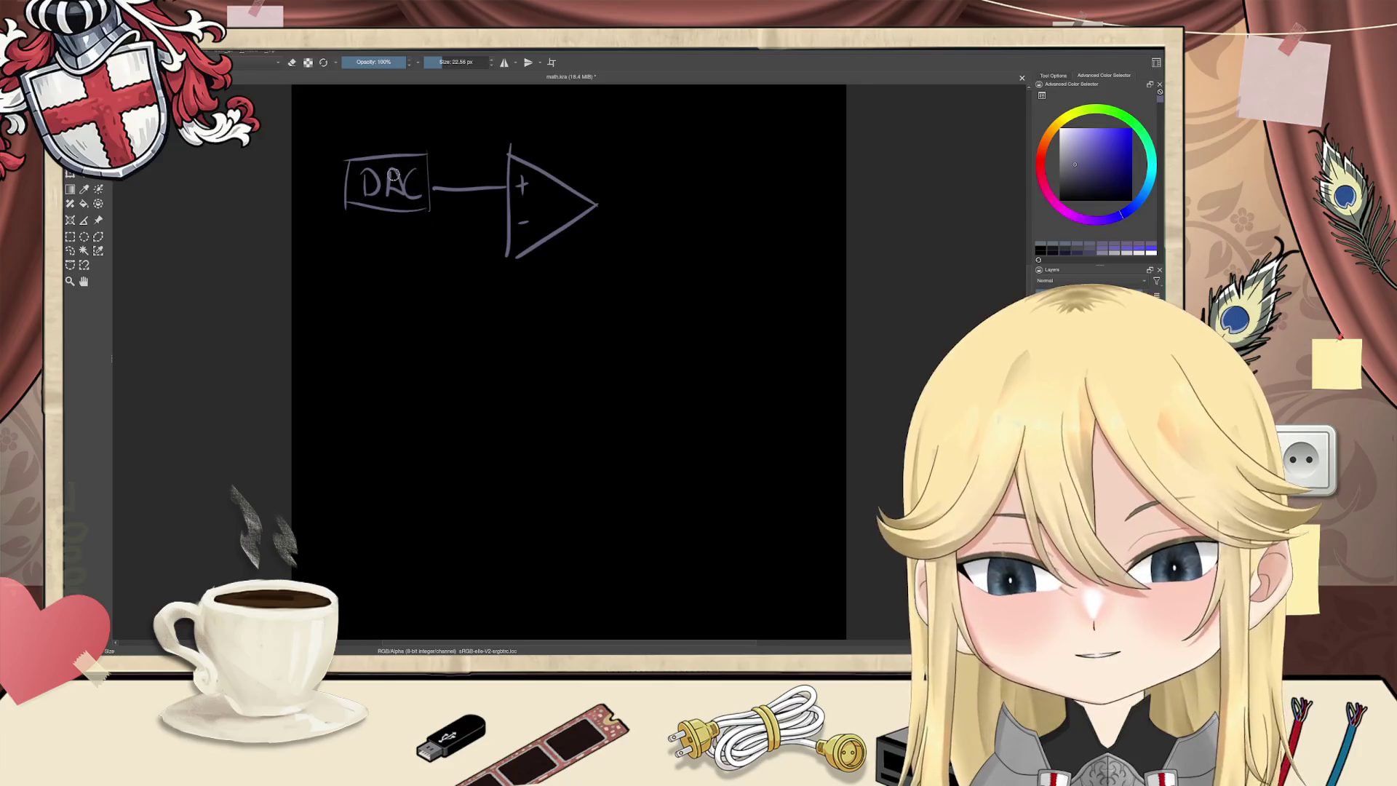
pyautogui.moveTo(377, 209)
pyautogui.mouseDown()
pyautogui.moveTo(369, 263)
pyautogui.moveTo(385, 242)
pyautogui.mouseUp()
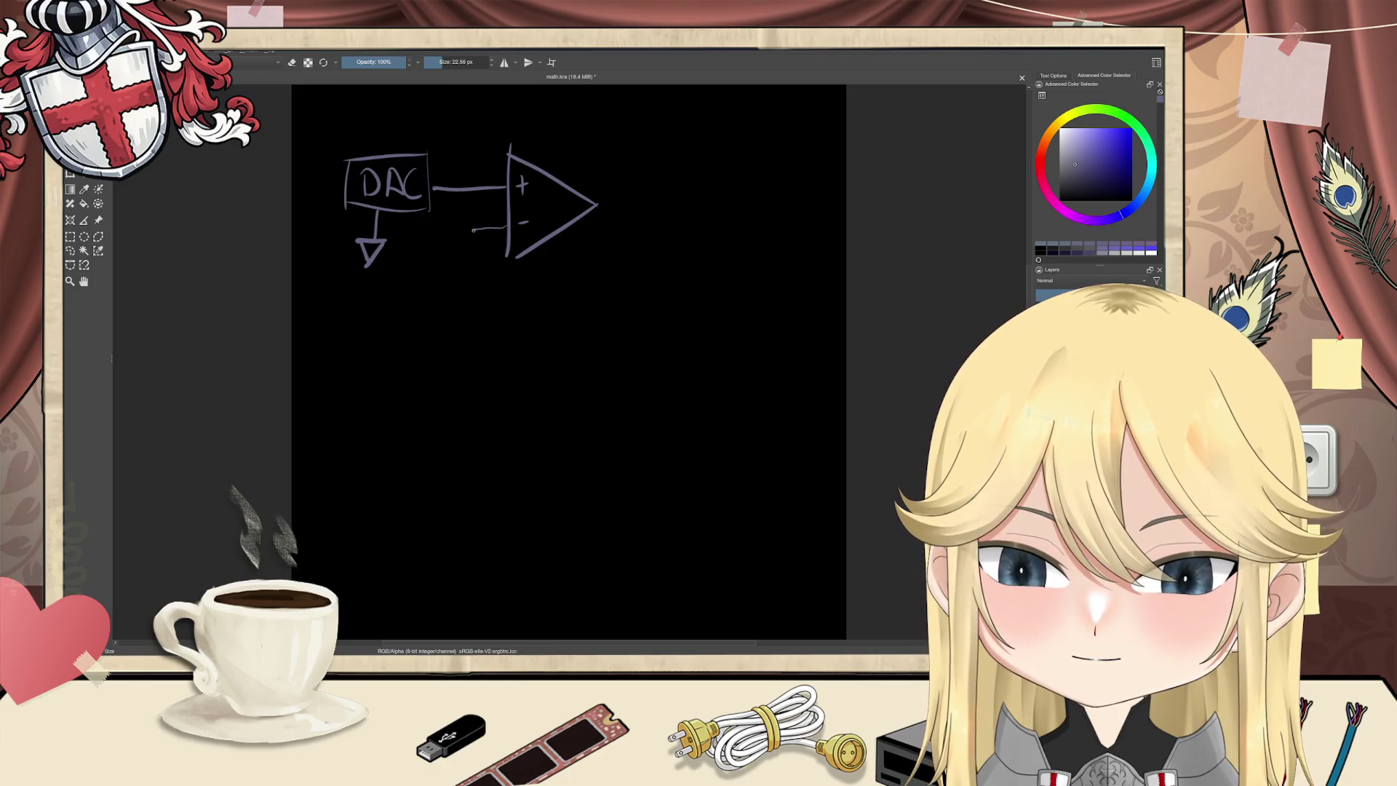
# Step: Draw the minus-input wire and output wire with a junction dot, undoing a misplaced resistor
pyautogui.moveTo(507, 227)
pyautogui.mouseDown()
pyautogui.moveTo(475, 229)
pyautogui.moveTo(483, 300)
pyautogui.mouseUp()
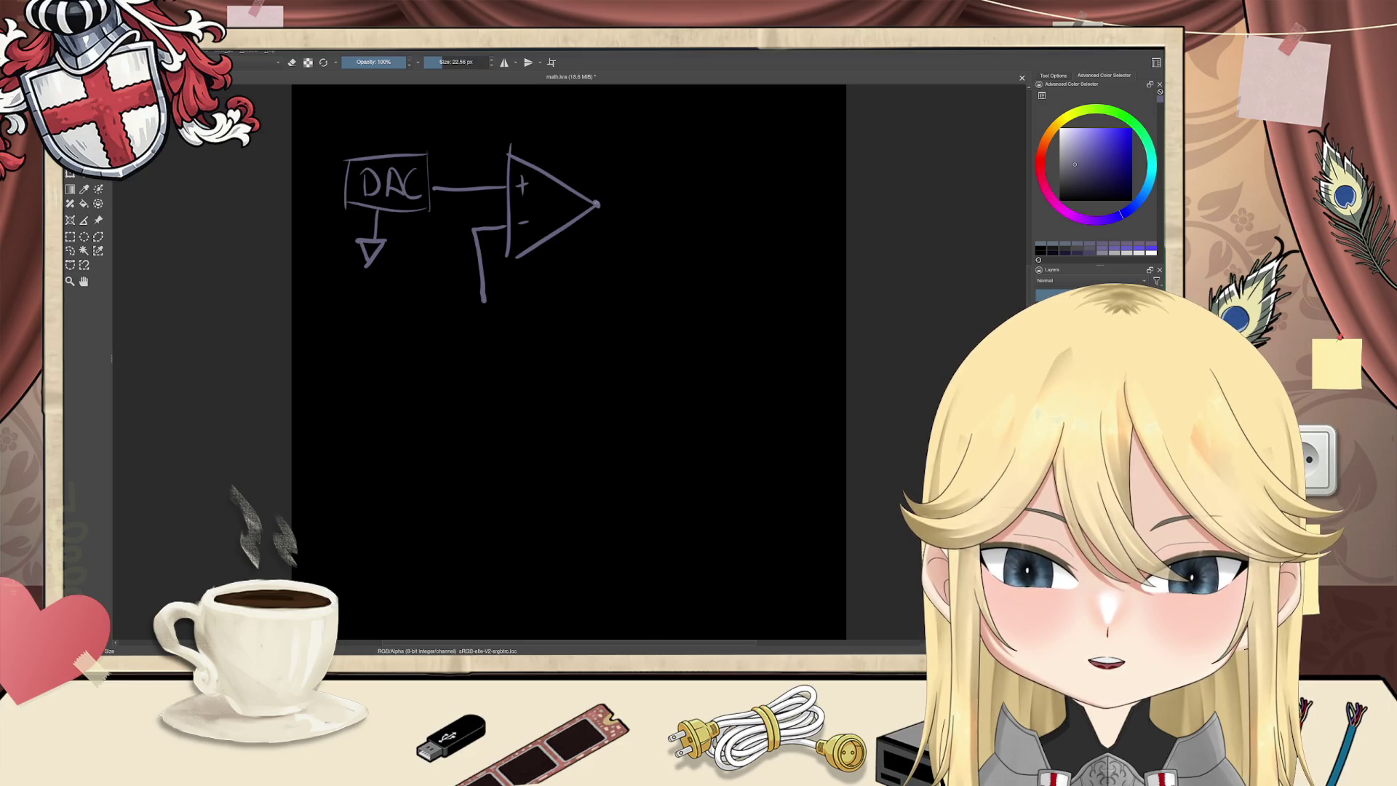
pyautogui.moveTo(597, 204); pyautogui.dragTo(779, 210)
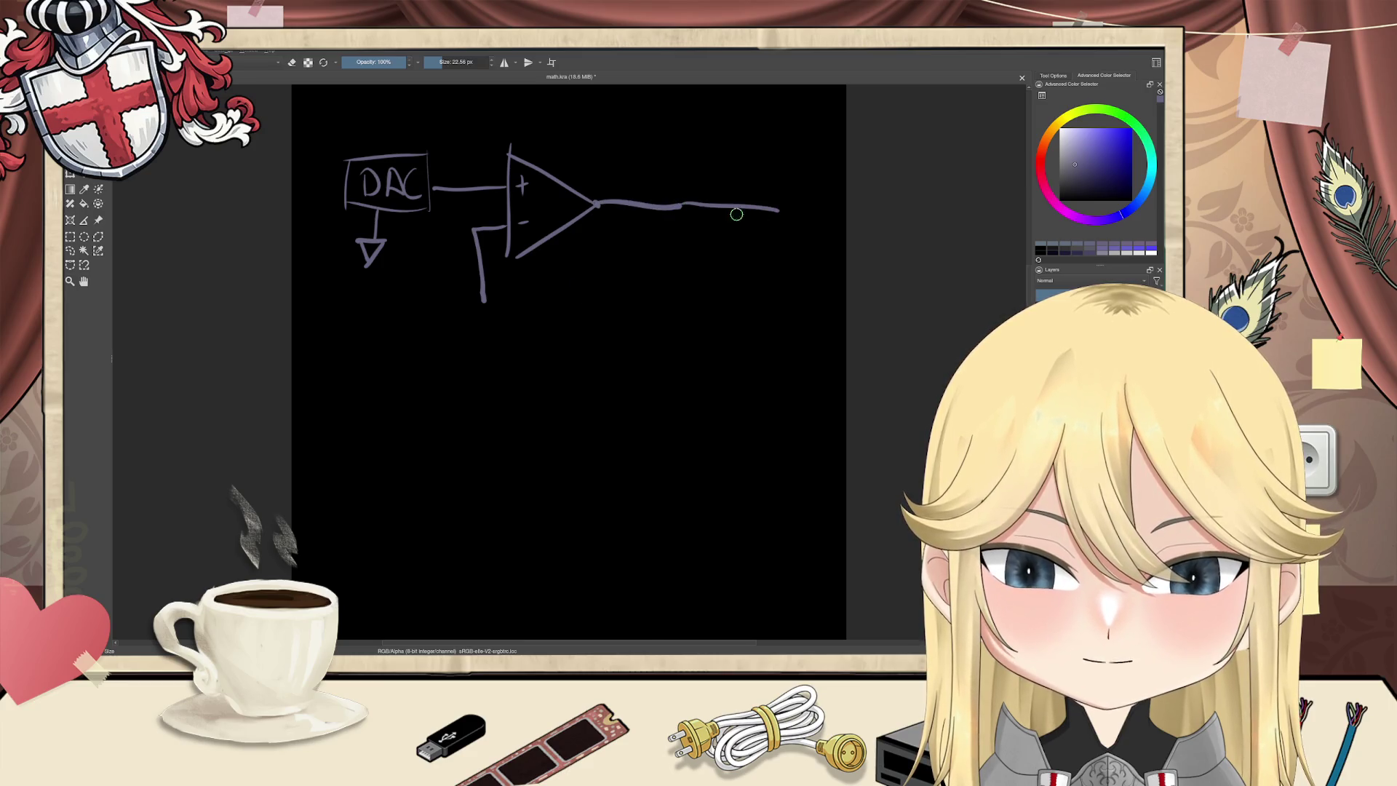
pyautogui.moveTo(679, 204)
pyautogui.mouseDown()
pyautogui.moveTo(685, 263)
pyautogui.moveTo(705, 260)
pyautogui.mouseUp()
pyautogui.moveTo(666, 263)
pyautogui.mouseDown()
pyautogui.moveTo(672, 311)
pyautogui.moveTo(703, 326)
pyautogui.moveTo(662, 323)
pyautogui.mouseUp()
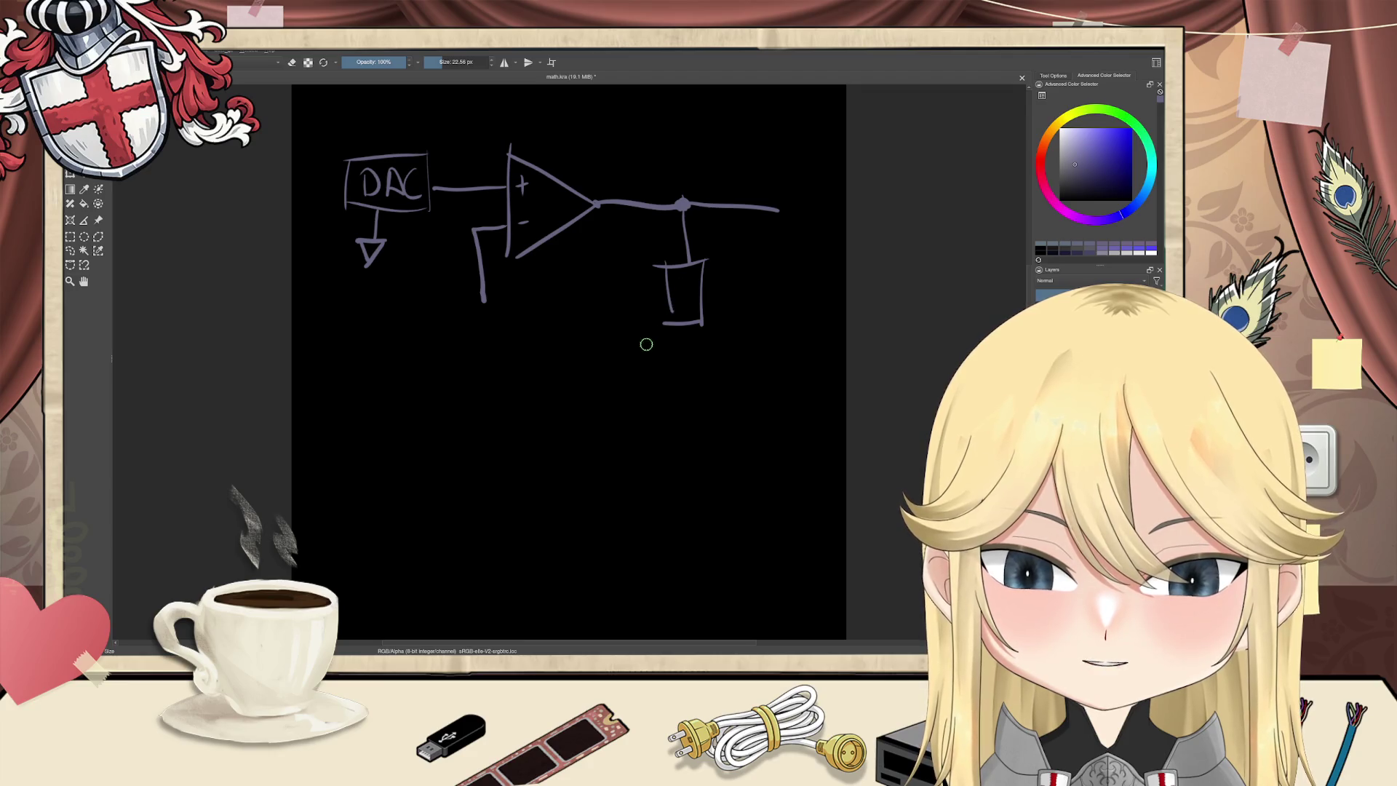
pyautogui.moveTo(684, 329)
pyautogui.mouseDown()
pyautogui.moveTo(651, 355)
pyautogui.moveTo(571, 360)
pyautogui.mouseUp()
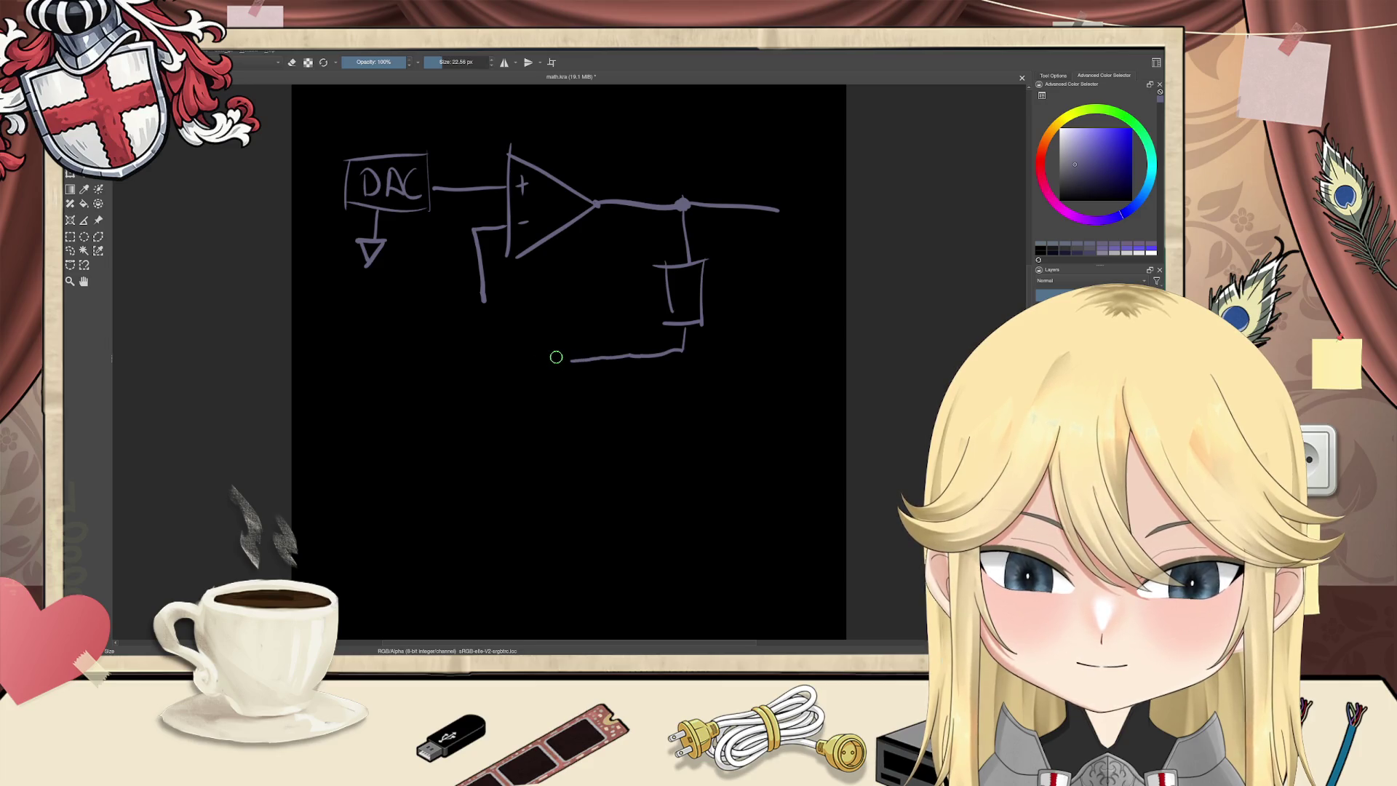
pyautogui.hotkey('ctrl', 'z')
pyautogui.hotkey('ctrl', 'z')
pyautogui.hotkey('ctrl', 'z')
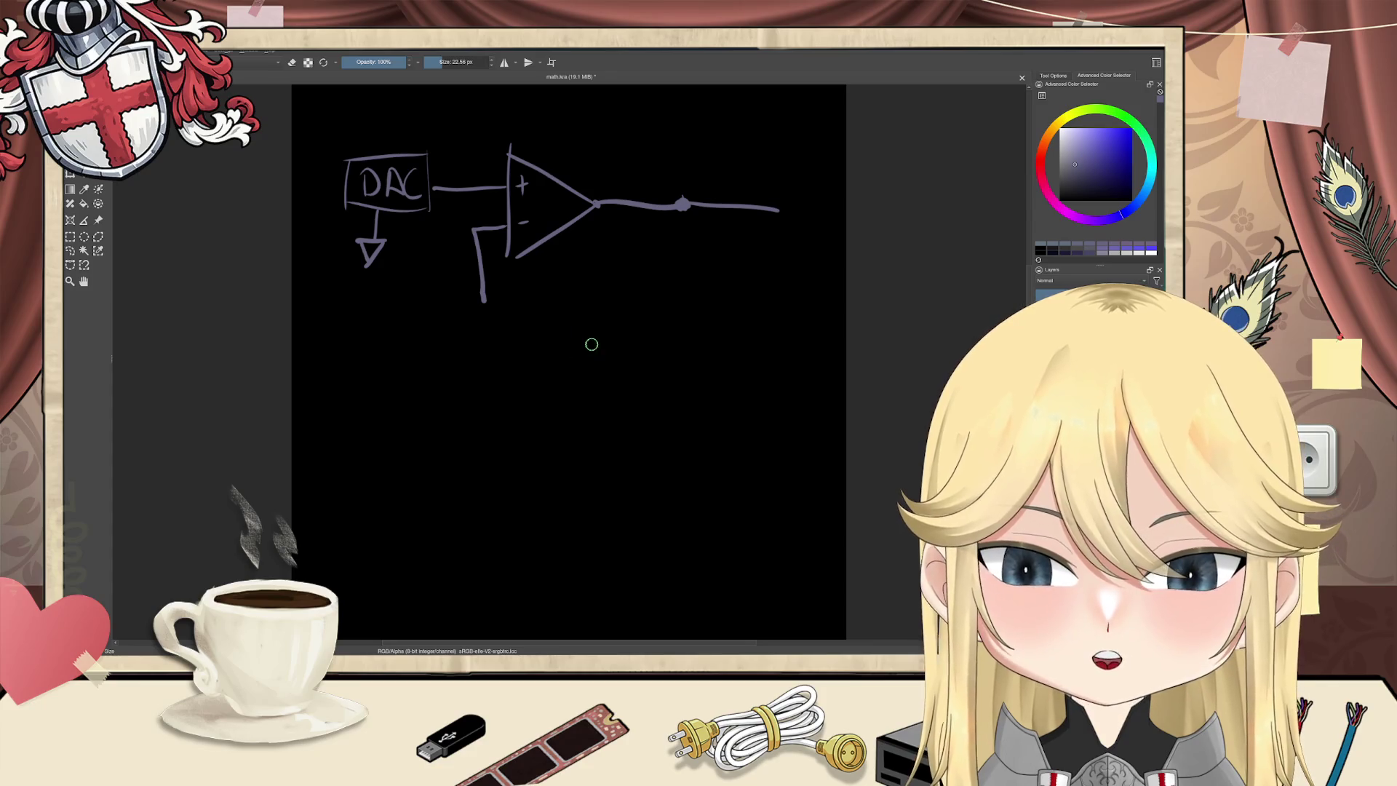
# Step: Draw feedback resistors wired from the output node back to the minus-input line
pyautogui.moveTo(637, 286)
pyautogui.mouseDown()
pyautogui.moveTo(565, 283)
pyautogui.moveTo(522, 398)
pyautogui.mouseUp()
pyautogui.moveTo(541, 337); pyautogui.dragTo(523, 399)
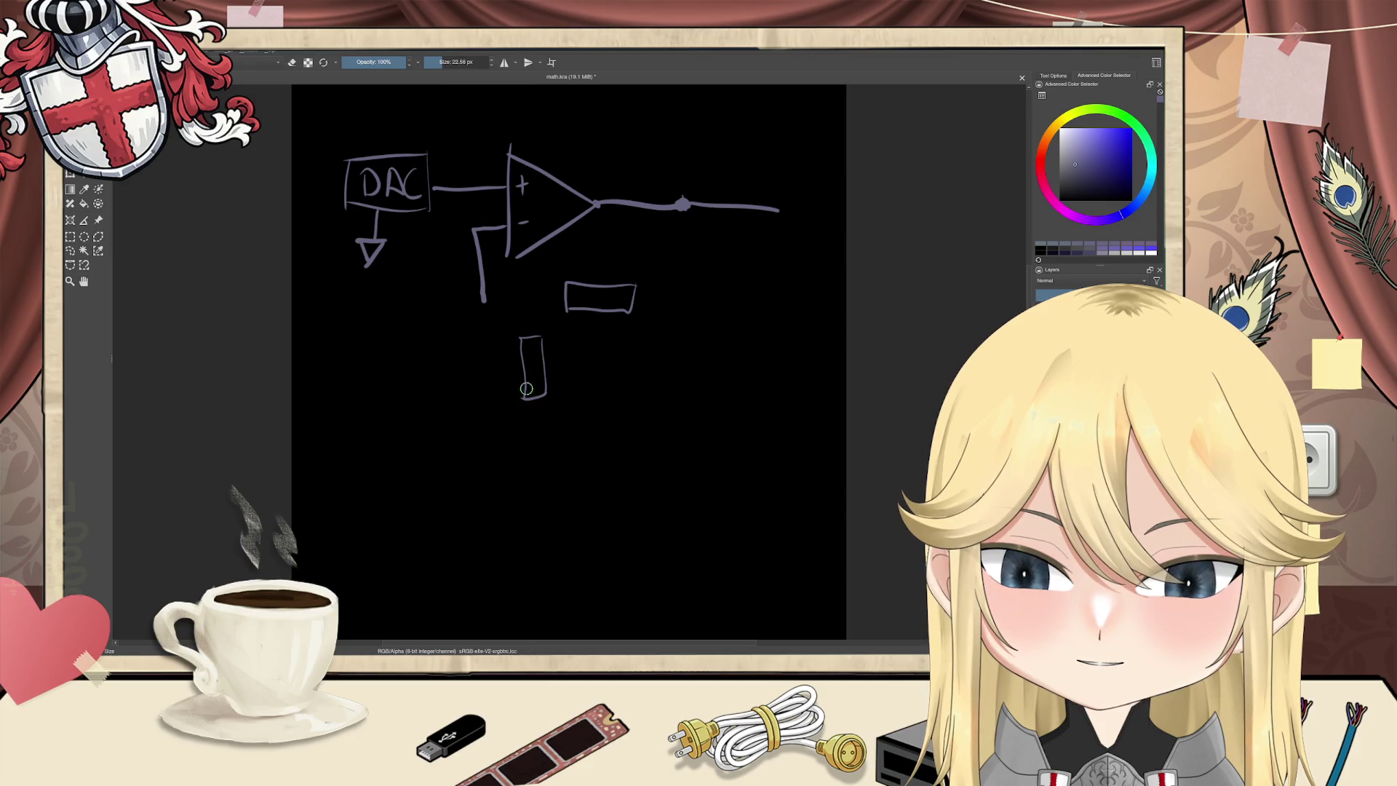
pyautogui.moveTo(562, 299)
pyautogui.mouseDown()
pyautogui.moveTo(532, 331)
pyautogui.moveTo(483, 300)
pyautogui.mouseUp()
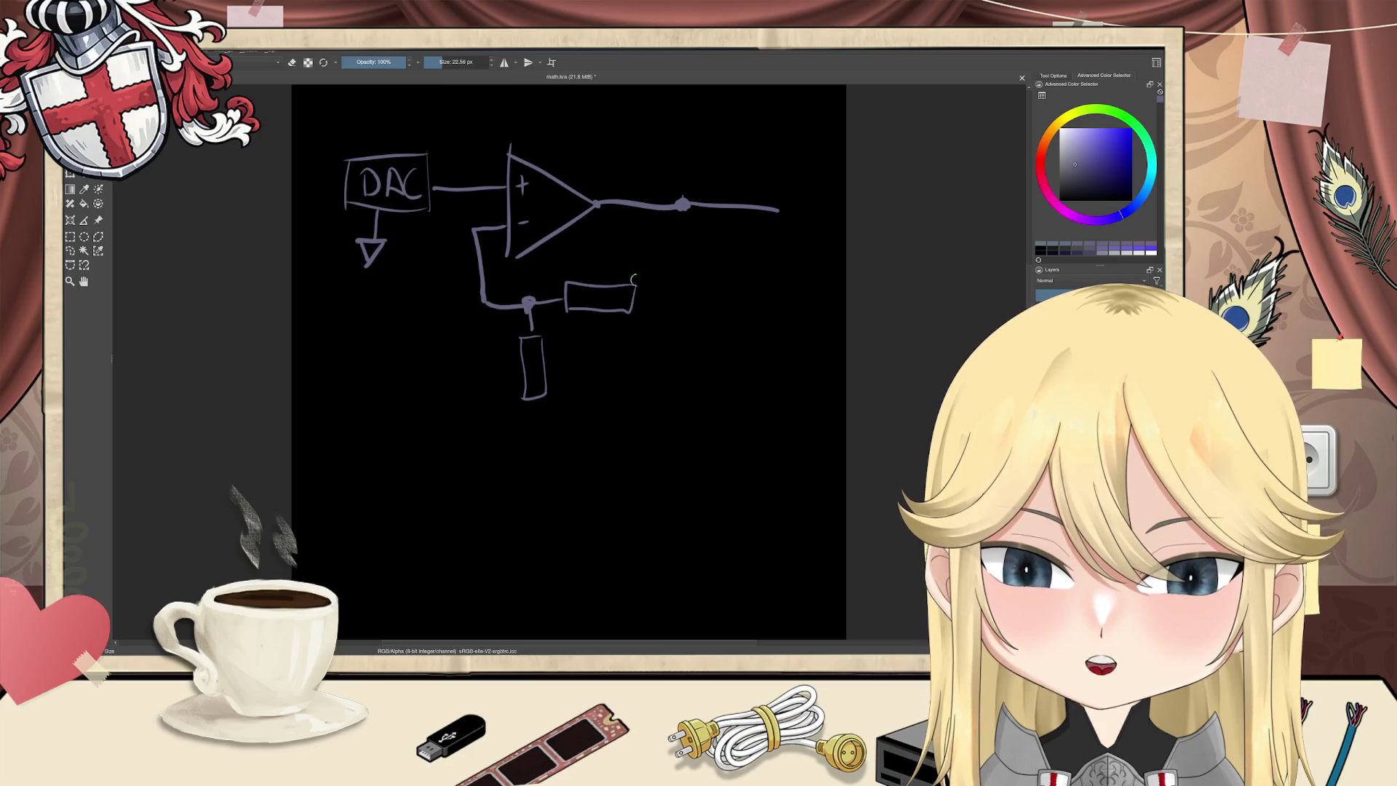
pyautogui.moveTo(683, 207); pyautogui.dragTo(636, 311)
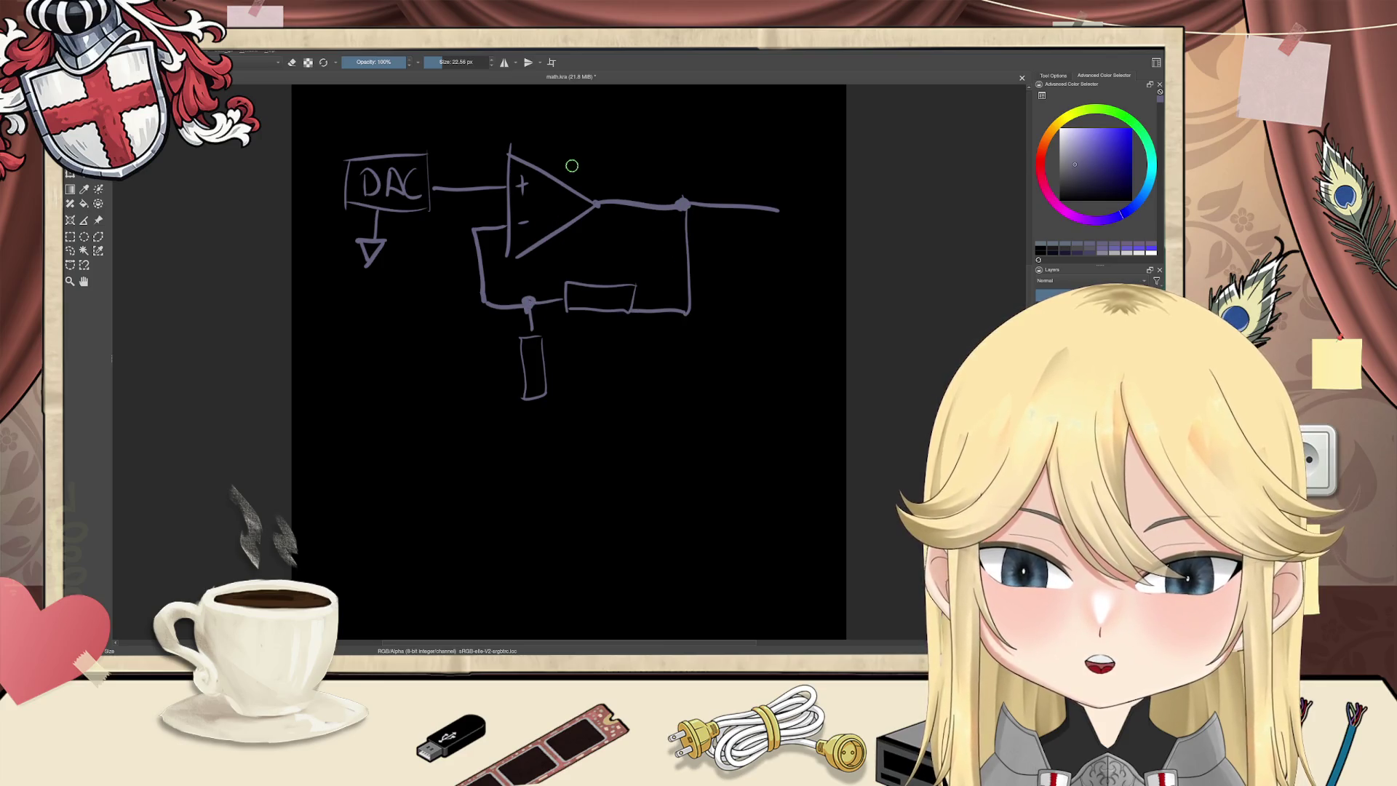
# Step: Draw a supply arrow above the op-amp, erase its first label and write +30 beside it
pyautogui.moveTo(562, 175)
pyautogui.mouseDown()
pyautogui.moveTo(562, 139)
pyautogui.moveTo(548, 144)
pyautogui.mouseUp()
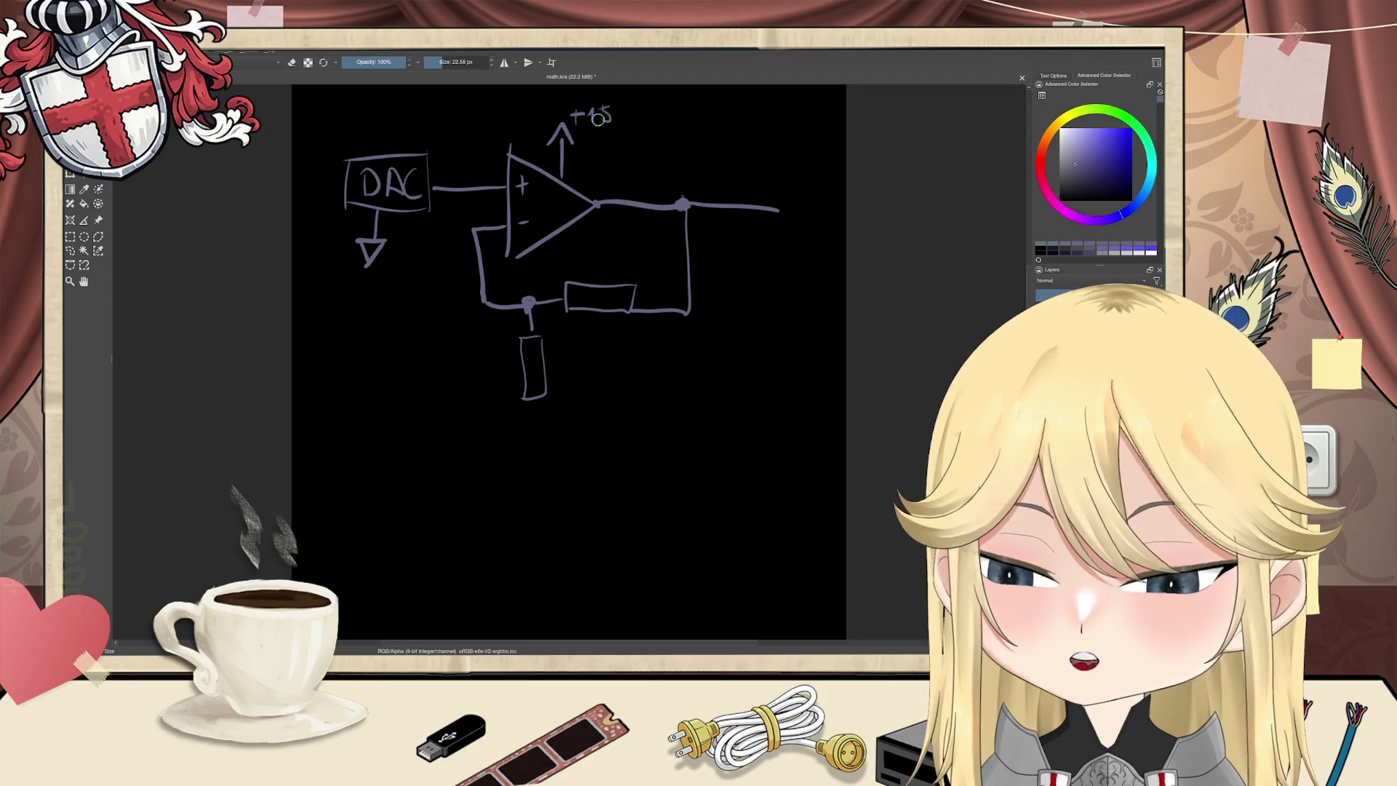
pyautogui.press('e')
pyautogui.moveTo(601, 109); pyautogui.dragTo(604, 115)
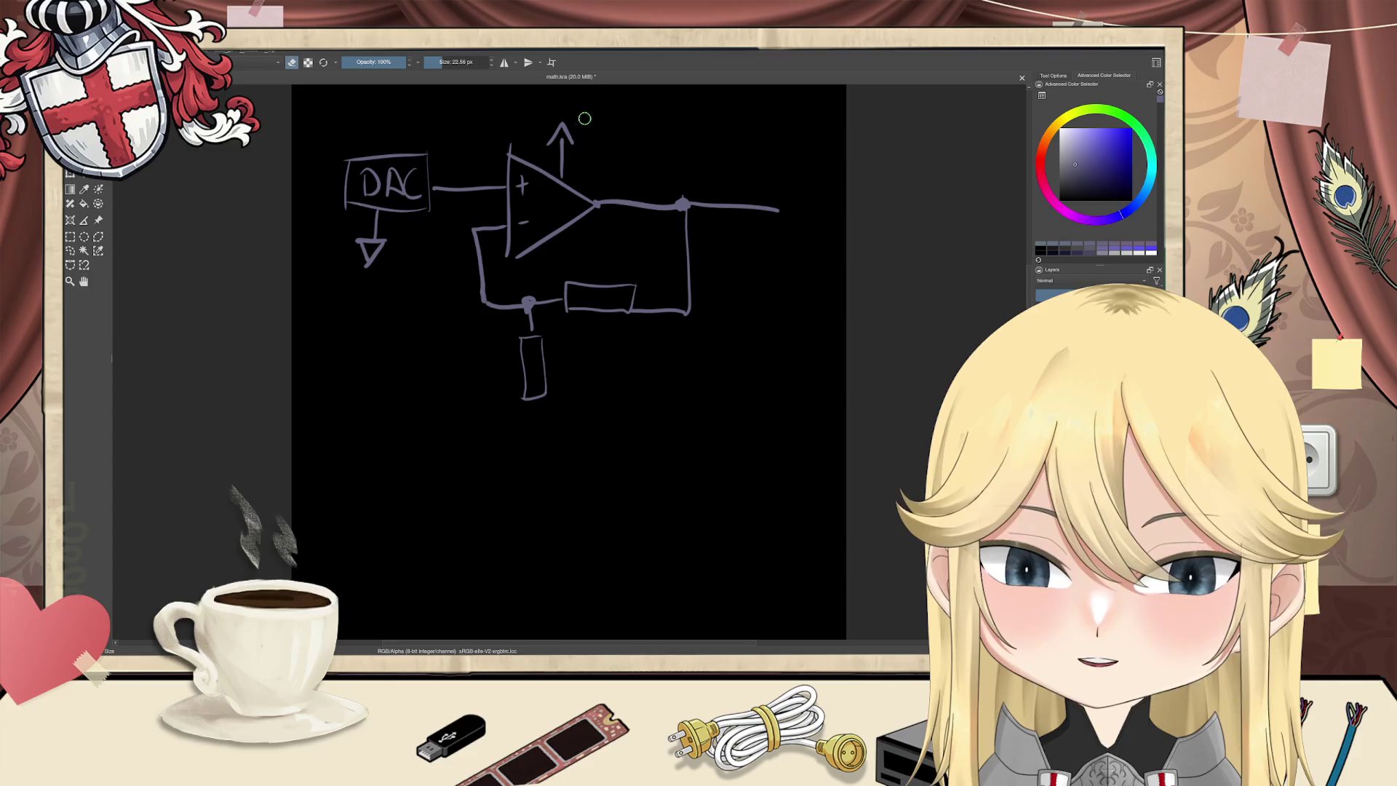
pyautogui.press('e')
pyautogui.moveTo(584, 120); pyautogui.dragTo(594, 120)
pyautogui.moveTo(589, 115); pyautogui.dragTo(589, 125)
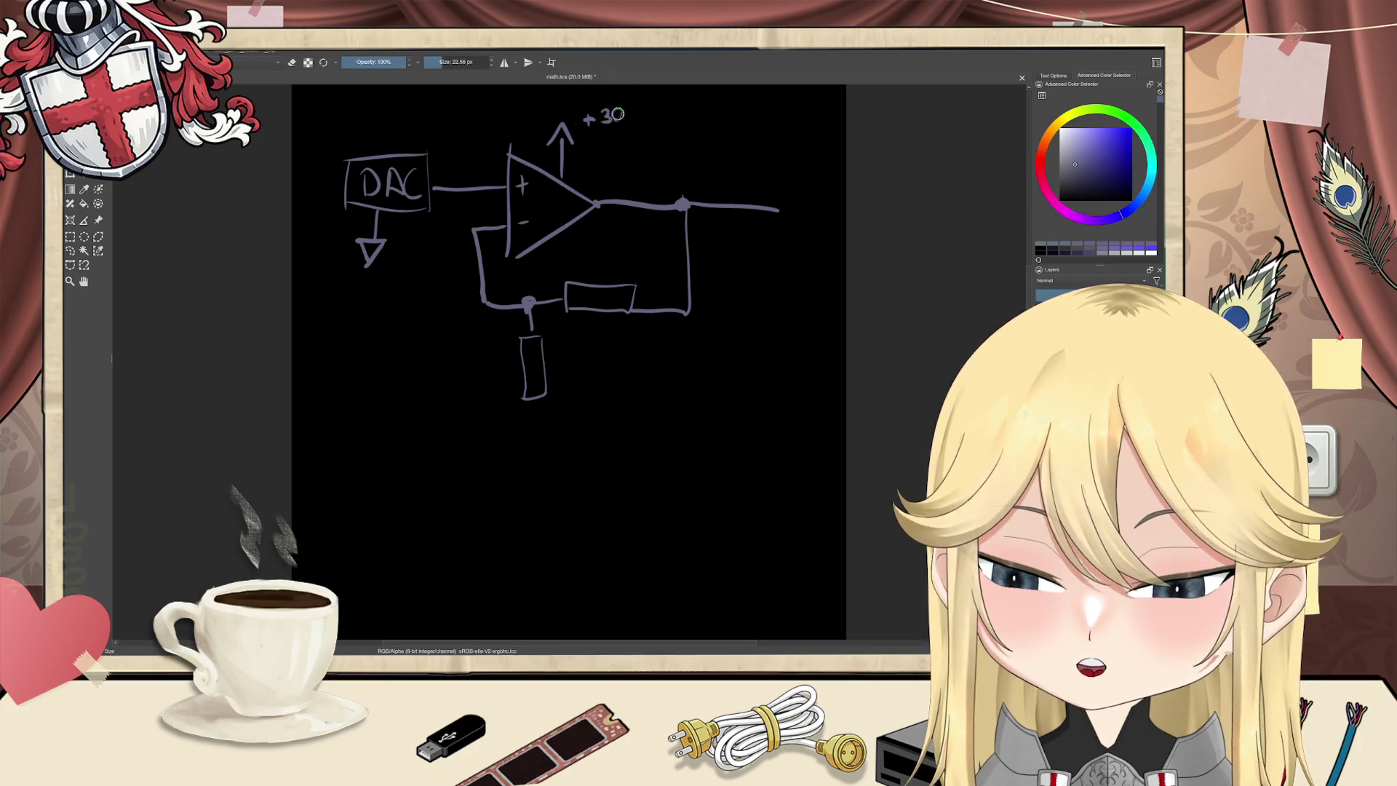
# Step: Erase the +30 label and write the 5VCC supply label at the lower left
pyautogui.press('e')
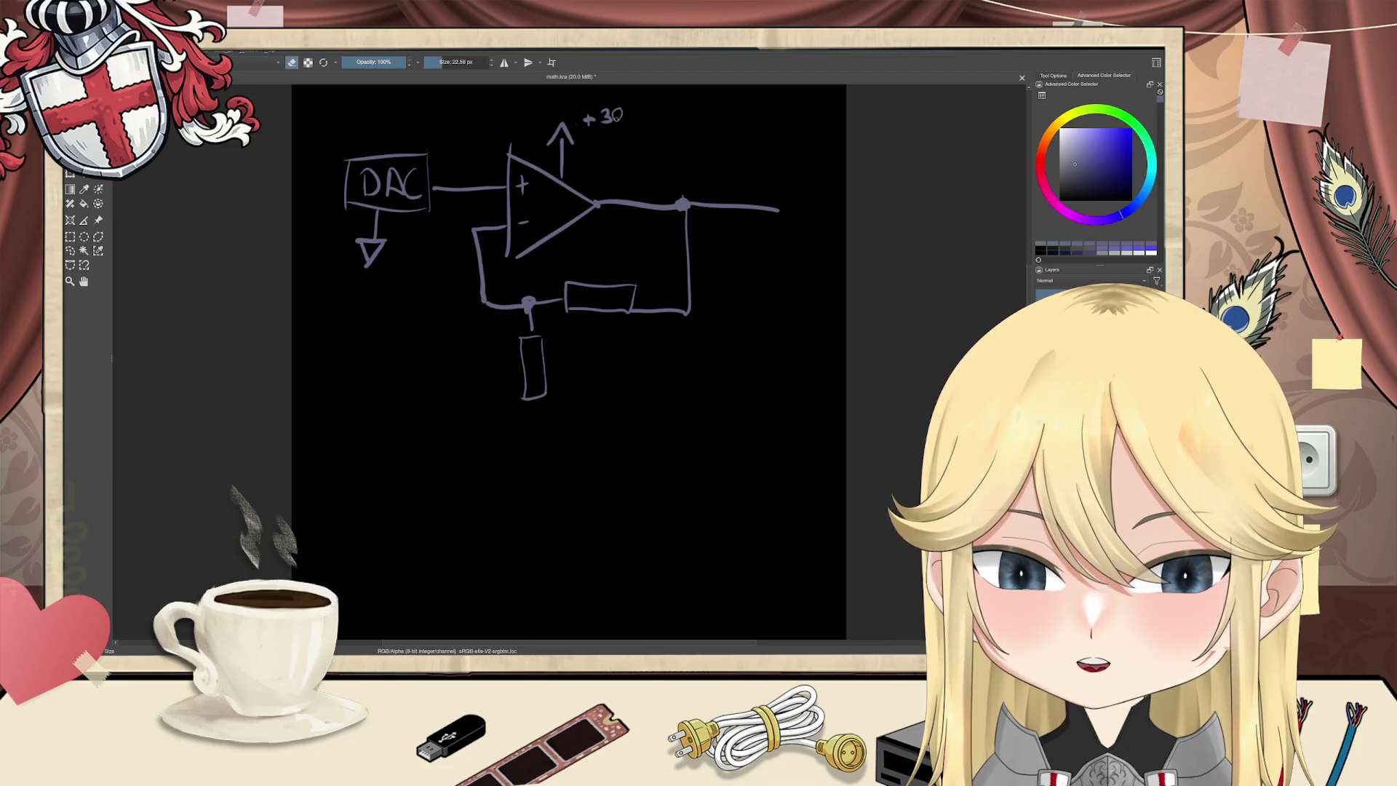
pyautogui.moveTo(626, 115)
pyautogui.mouseDown()
pyautogui.moveTo(571, 123)
pyautogui.moveTo(580, 134)
pyautogui.mouseUp()
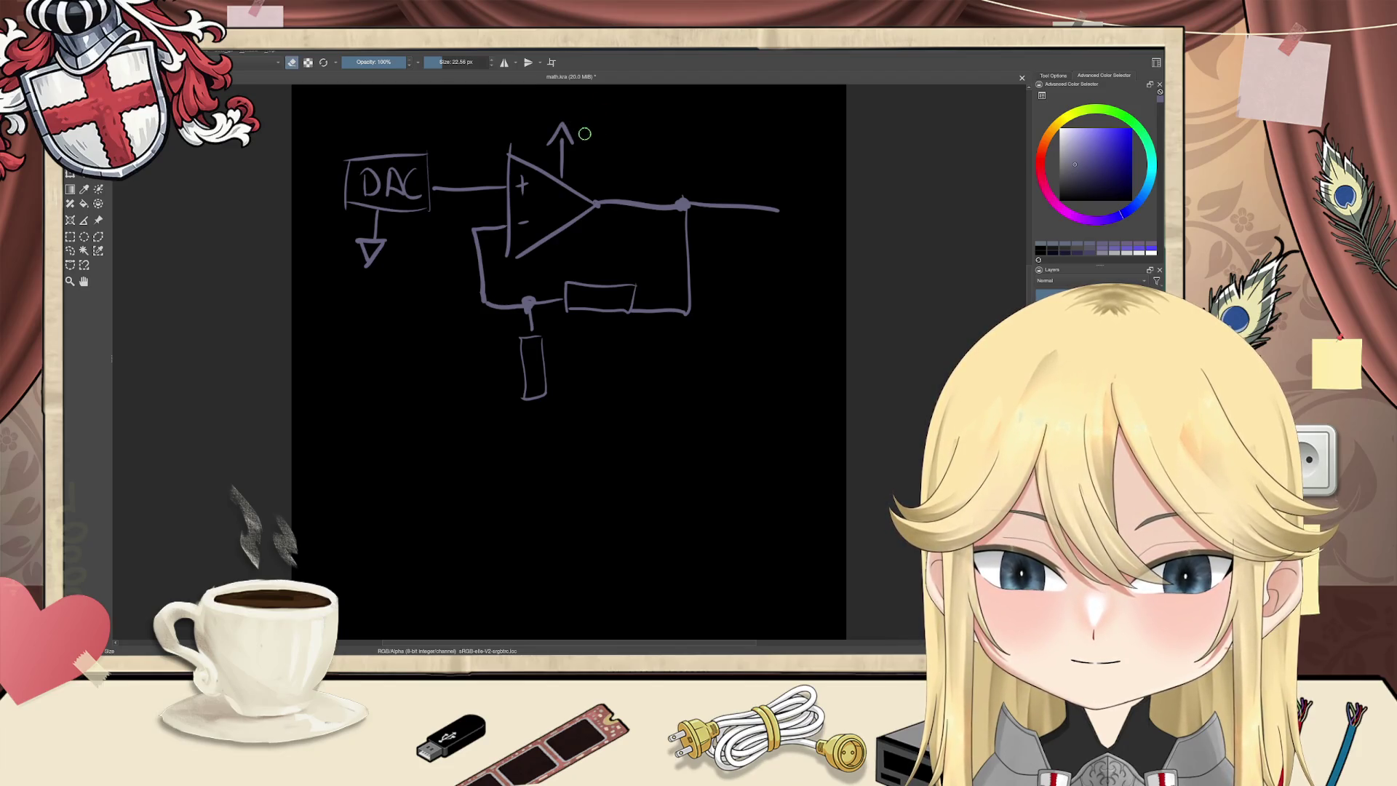
pyautogui.press('e')
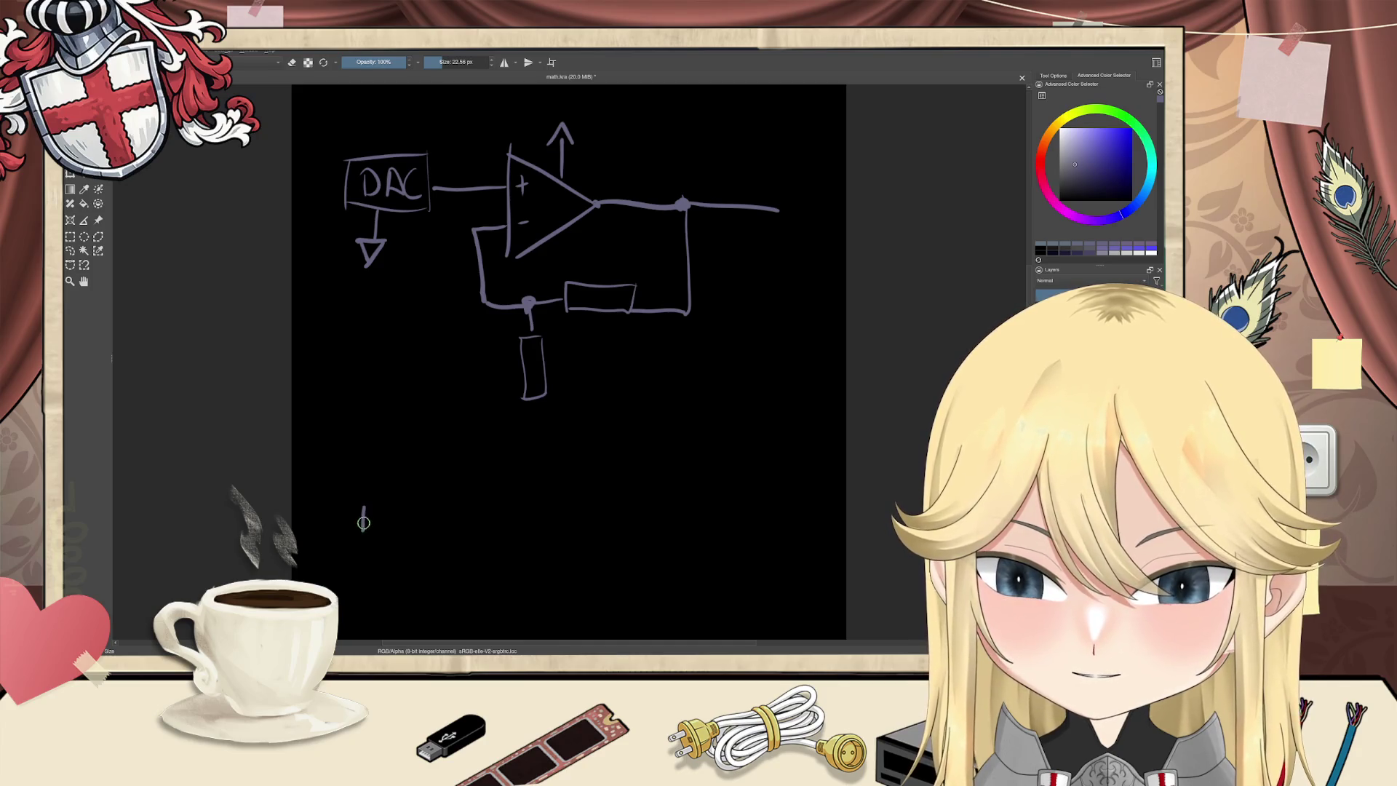
pyautogui.moveTo(382, 493); pyautogui.dragTo(388, 492)
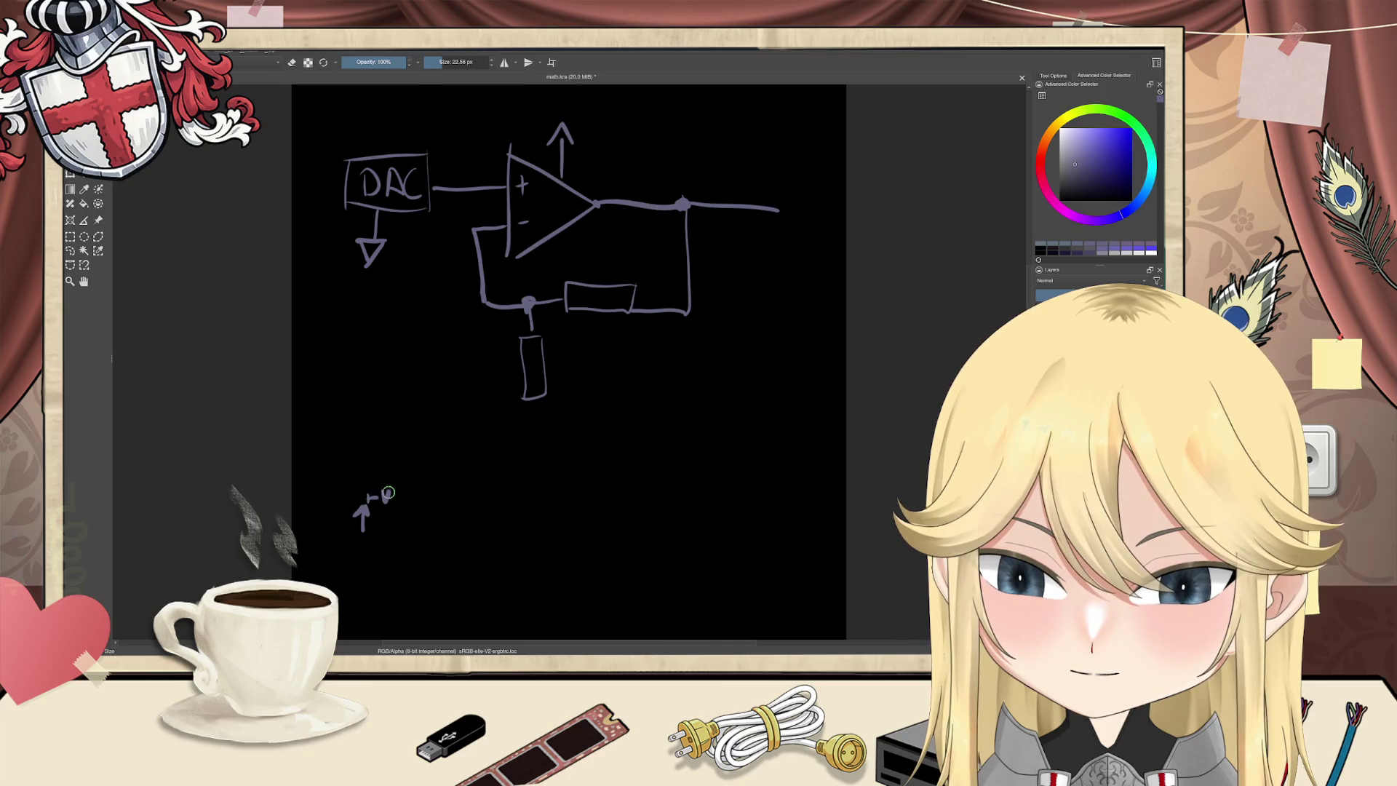
pyautogui.press('e')
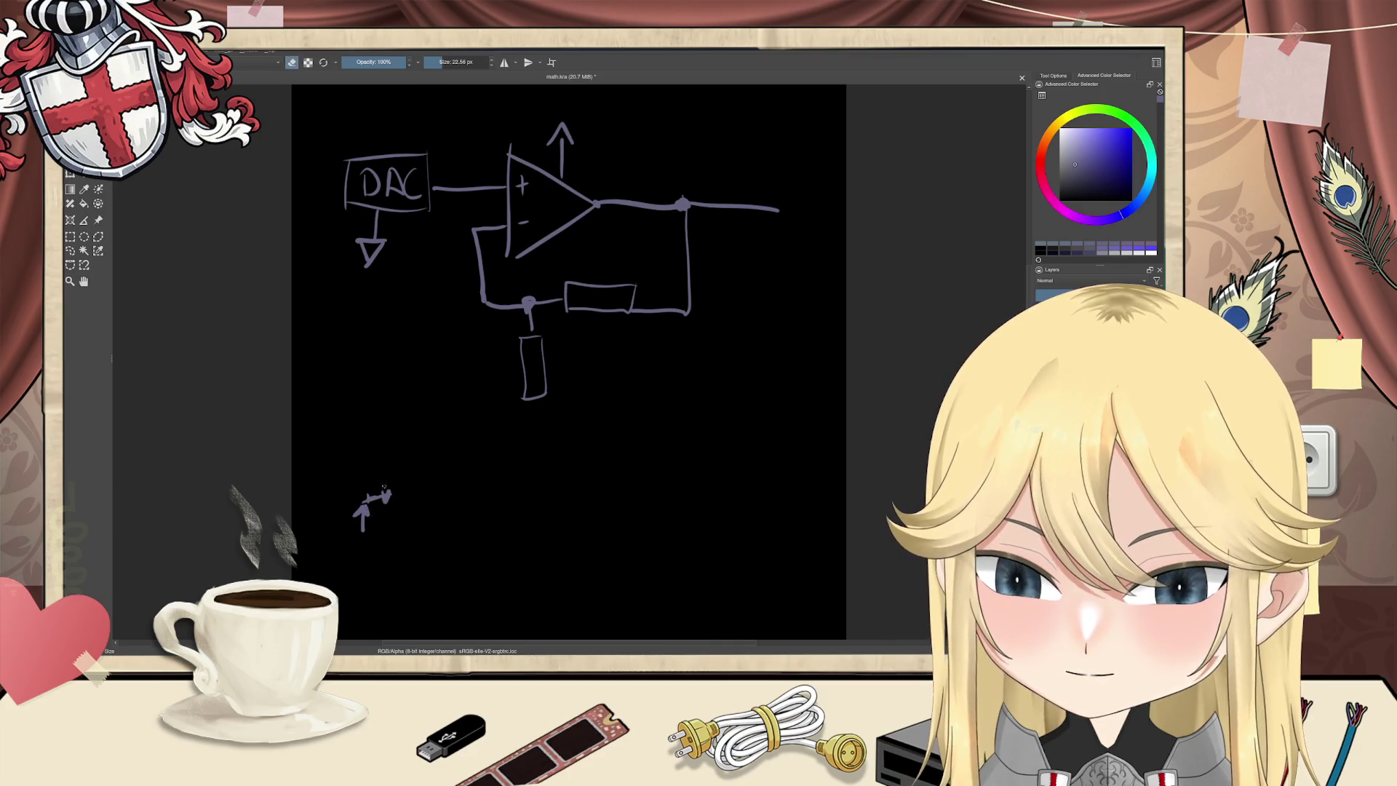
pyautogui.moveTo(383, 483); pyautogui.dragTo(371, 498)
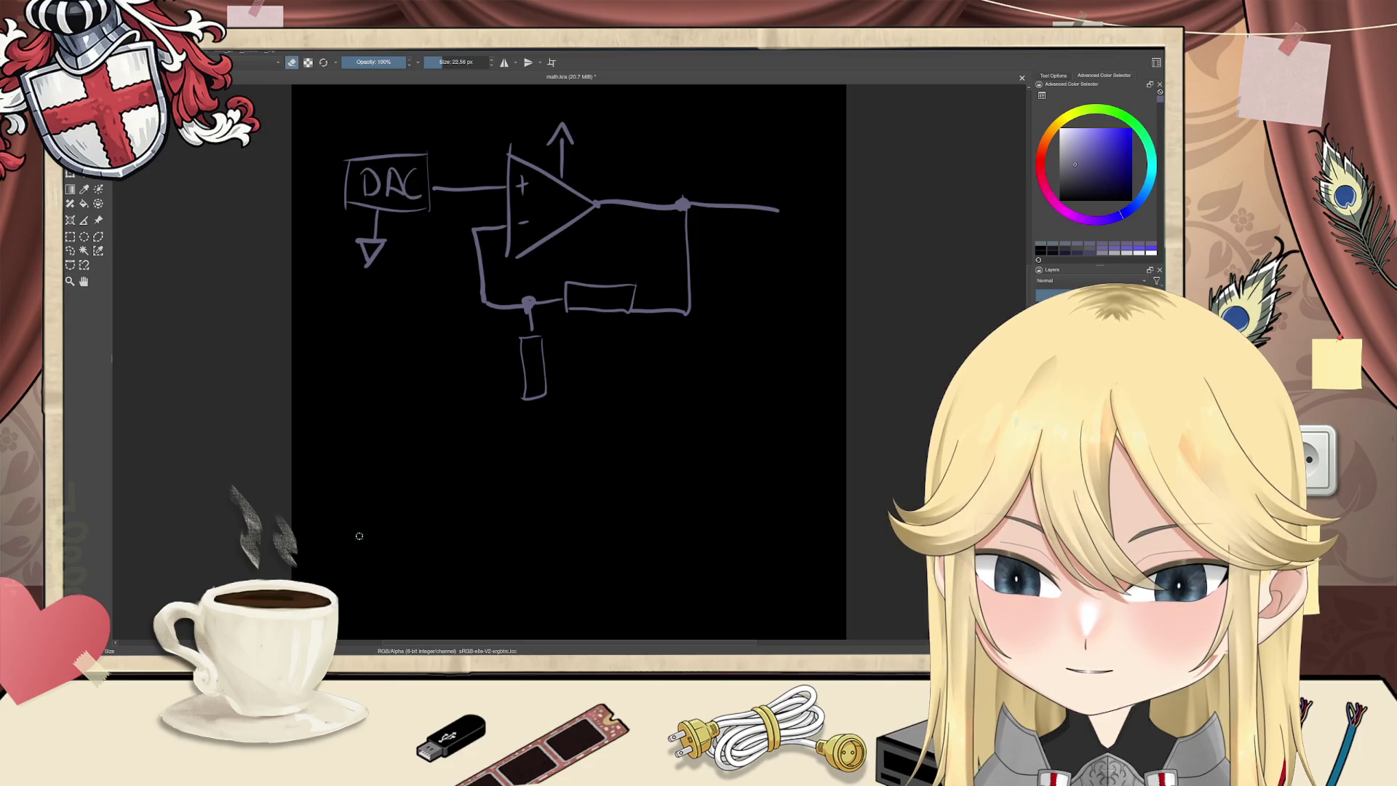
pyautogui.press('e')
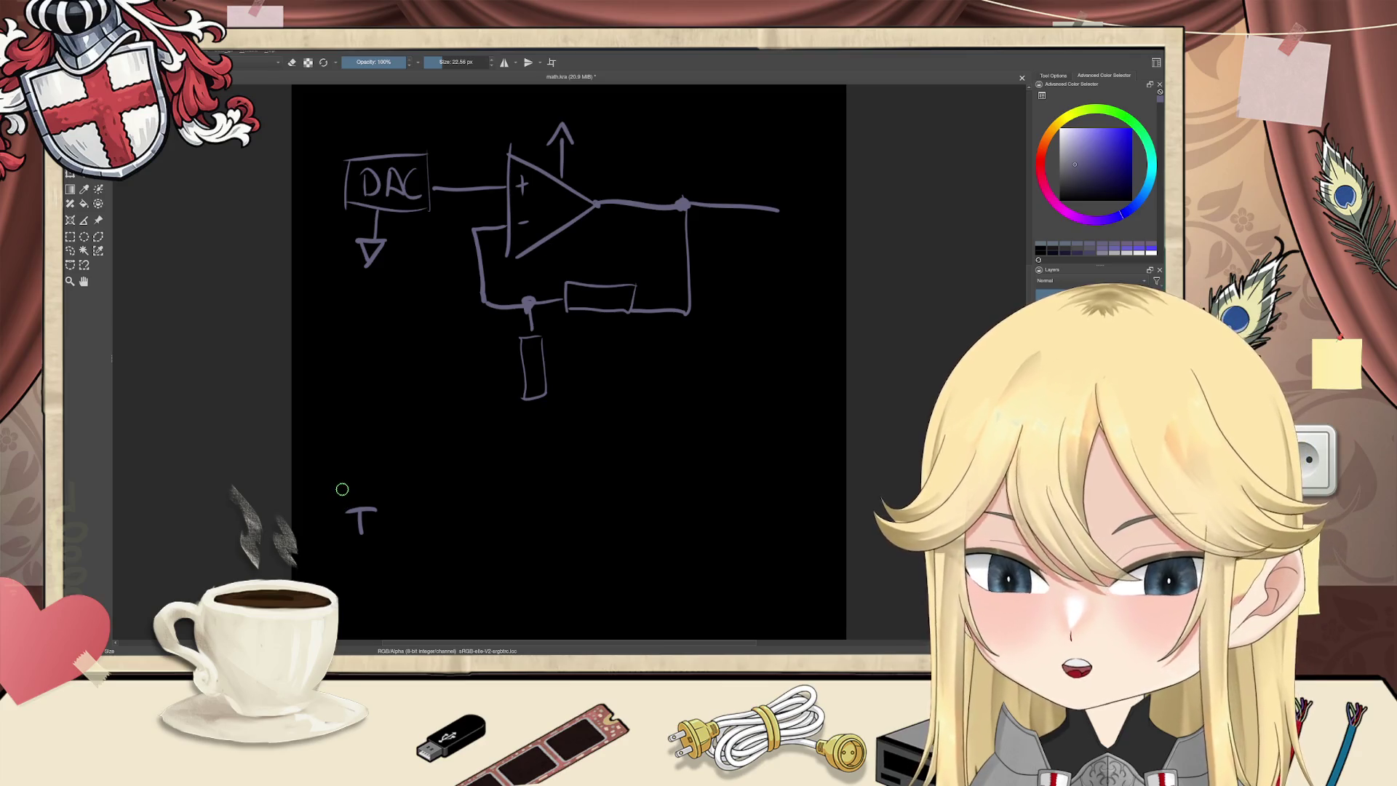
pyautogui.moveTo(342, 481)
pyautogui.mouseDown()
pyautogui.moveTo(348, 499)
pyautogui.moveTo(352, 480)
pyautogui.moveTo(382, 495)
pyautogui.mouseUp()
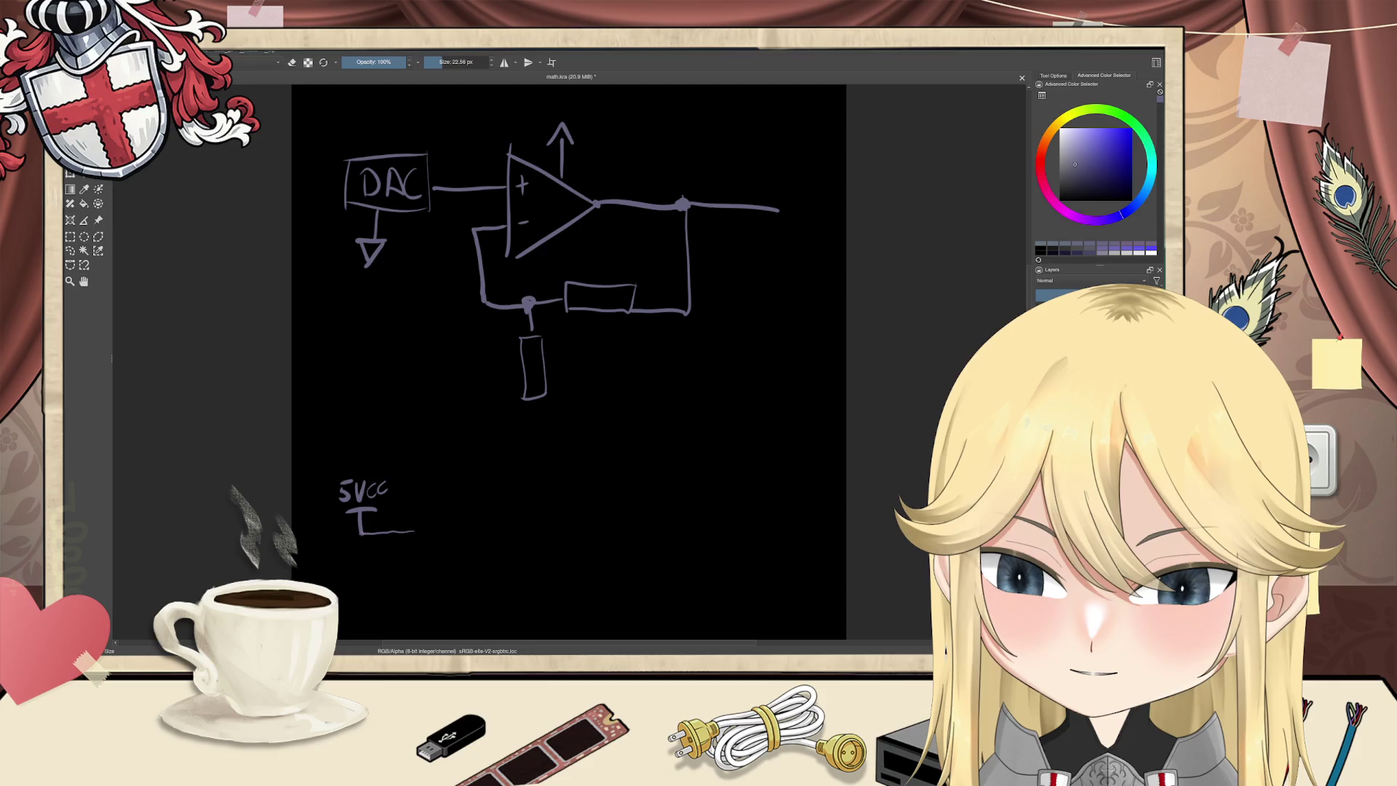
# Step: Draw the converter box with a 30VCC output wire and a ground under its lower wire
pyautogui.moveTo(406, 529)
pyautogui.mouseDown()
pyautogui.moveTo(407, 565)
pyautogui.moveTo(492, 522)
pyautogui.moveTo(484, 574)
pyautogui.moveTo(366, 559)
pyautogui.moveTo(351, 588)
pyautogui.moveTo(380, 587)
pyautogui.mouseUp()
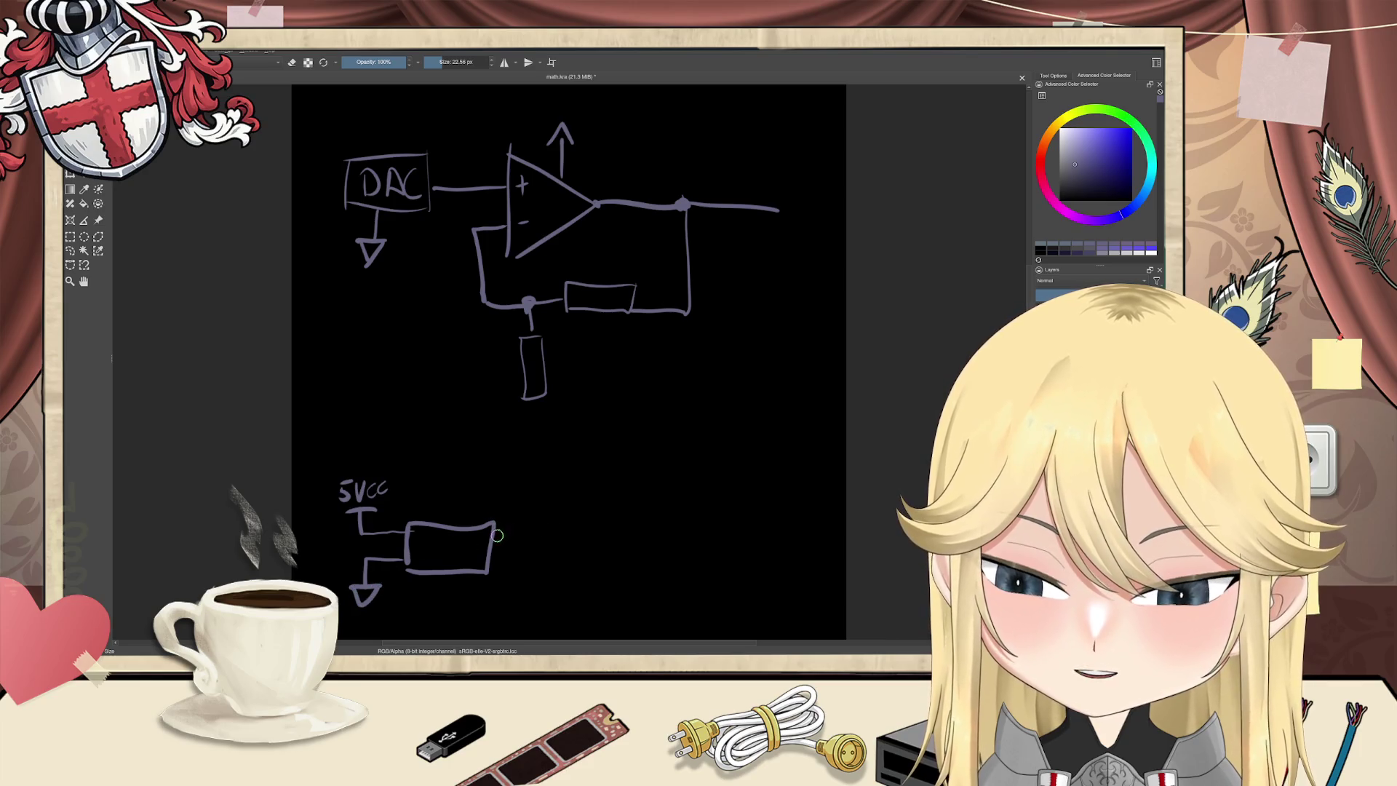
pyautogui.moveTo(491, 535)
pyautogui.mouseDown()
pyautogui.moveTo(539, 504)
pyautogui.moveTo(502, 499)
pyautogui.moveTo(514, 487)
pyautogui.moveTo(550, 501)
pyautogui.mouseUp()
pyautogui.moveTo(565, 488); pyautogui.dragTo(565, 500)
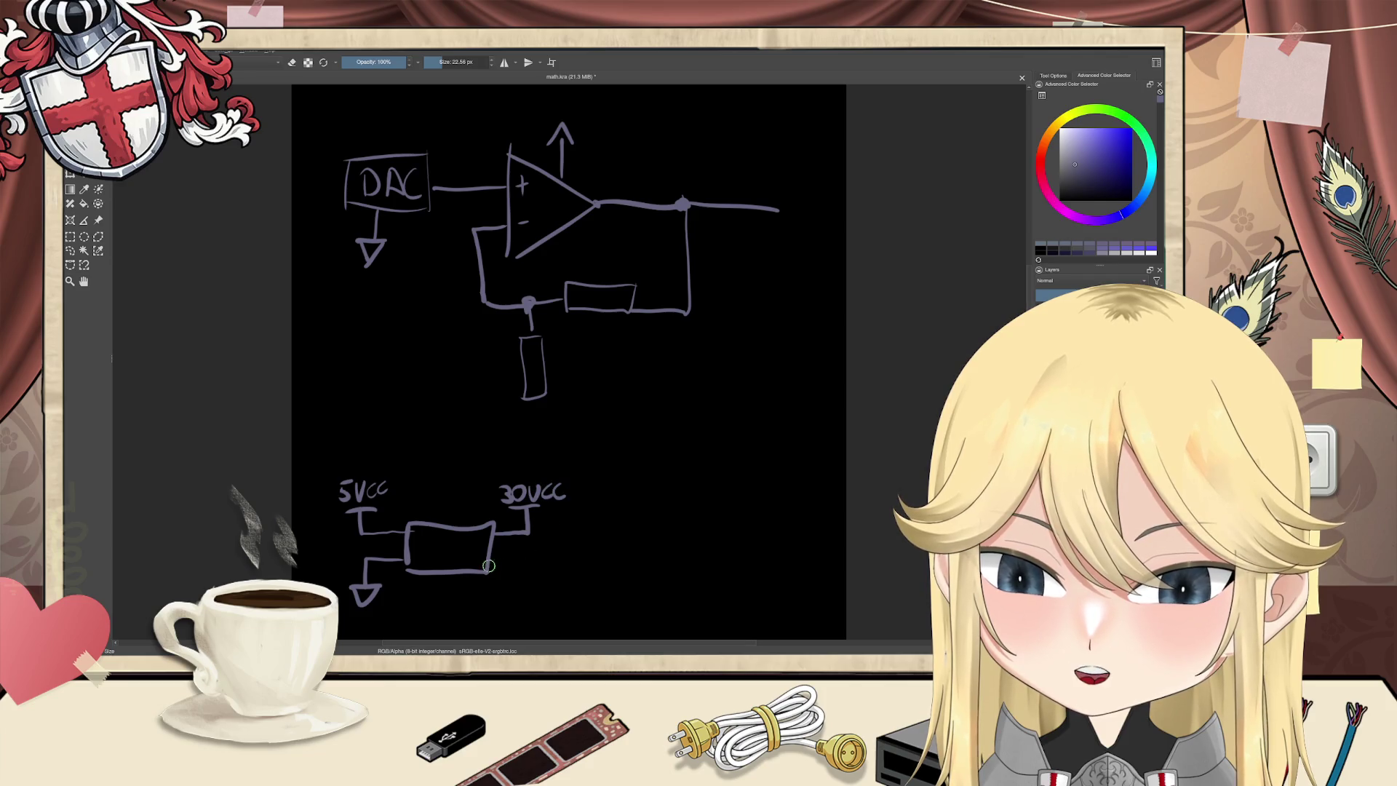
pyautogui.moveTo(489, 562); pyautogui.dragTo(526, 562)
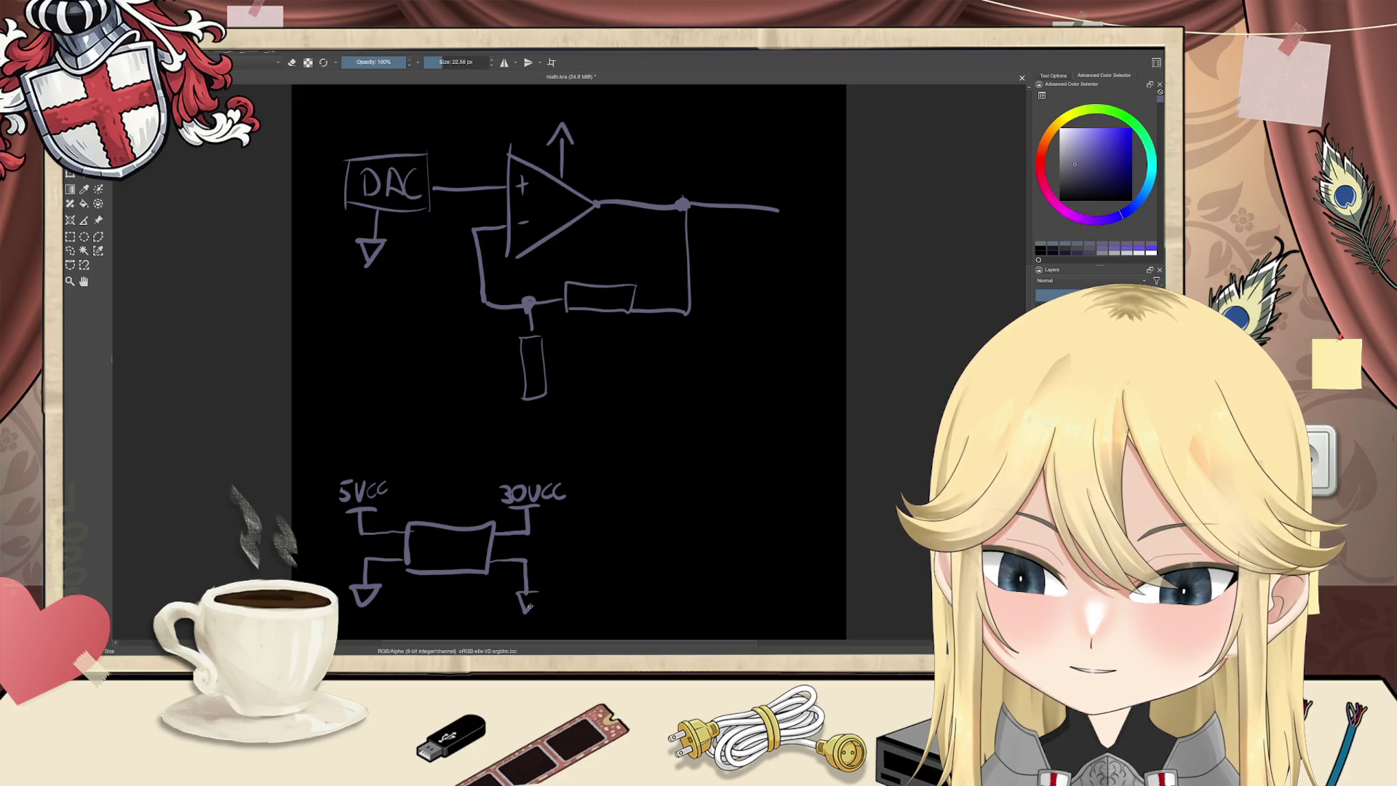
pyautogui.hotkey('ctrl', 'z')
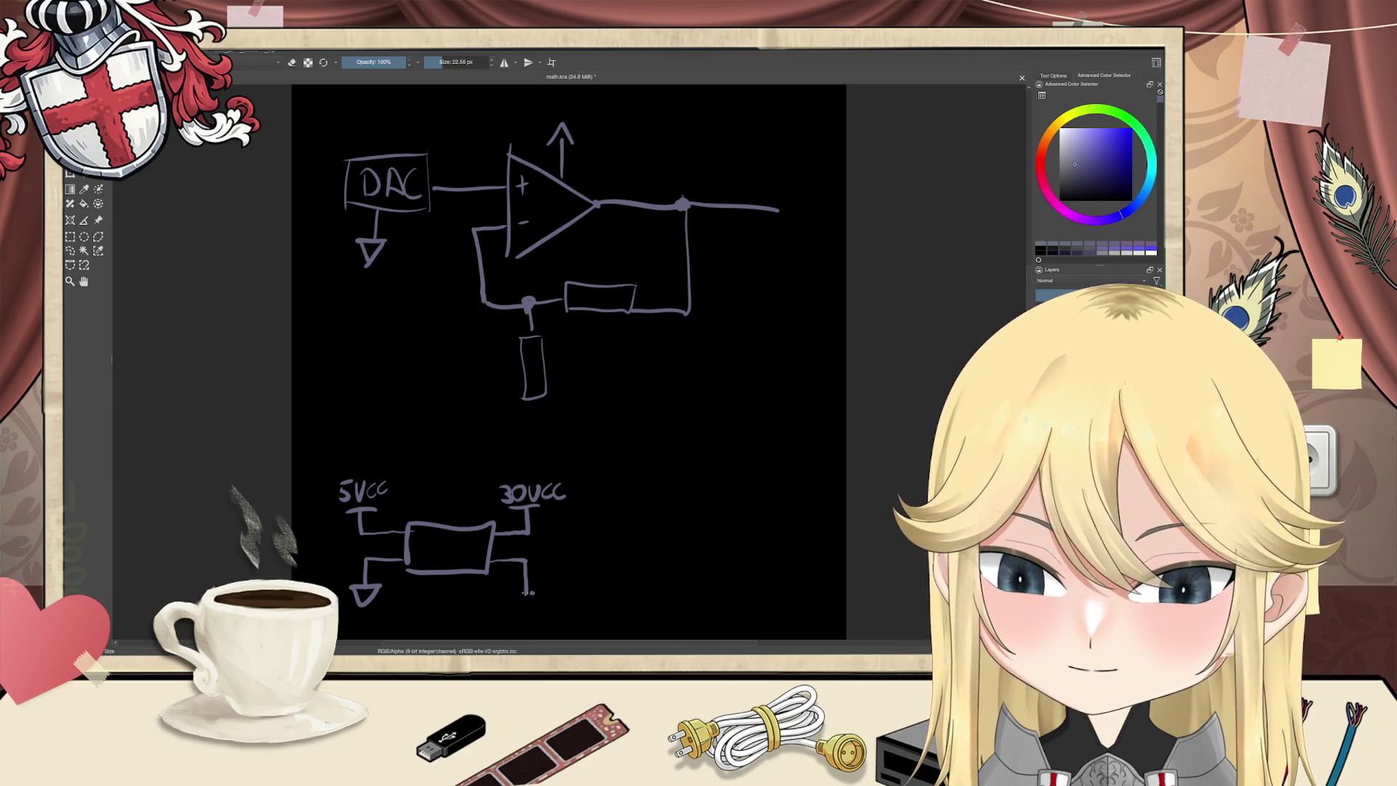
pyautogui.moveTo(518, 596); pyautogui.dragTo(530, 601)
pyautogui.moveTo(522, 605); pyautogui.dragTo(528, 605)
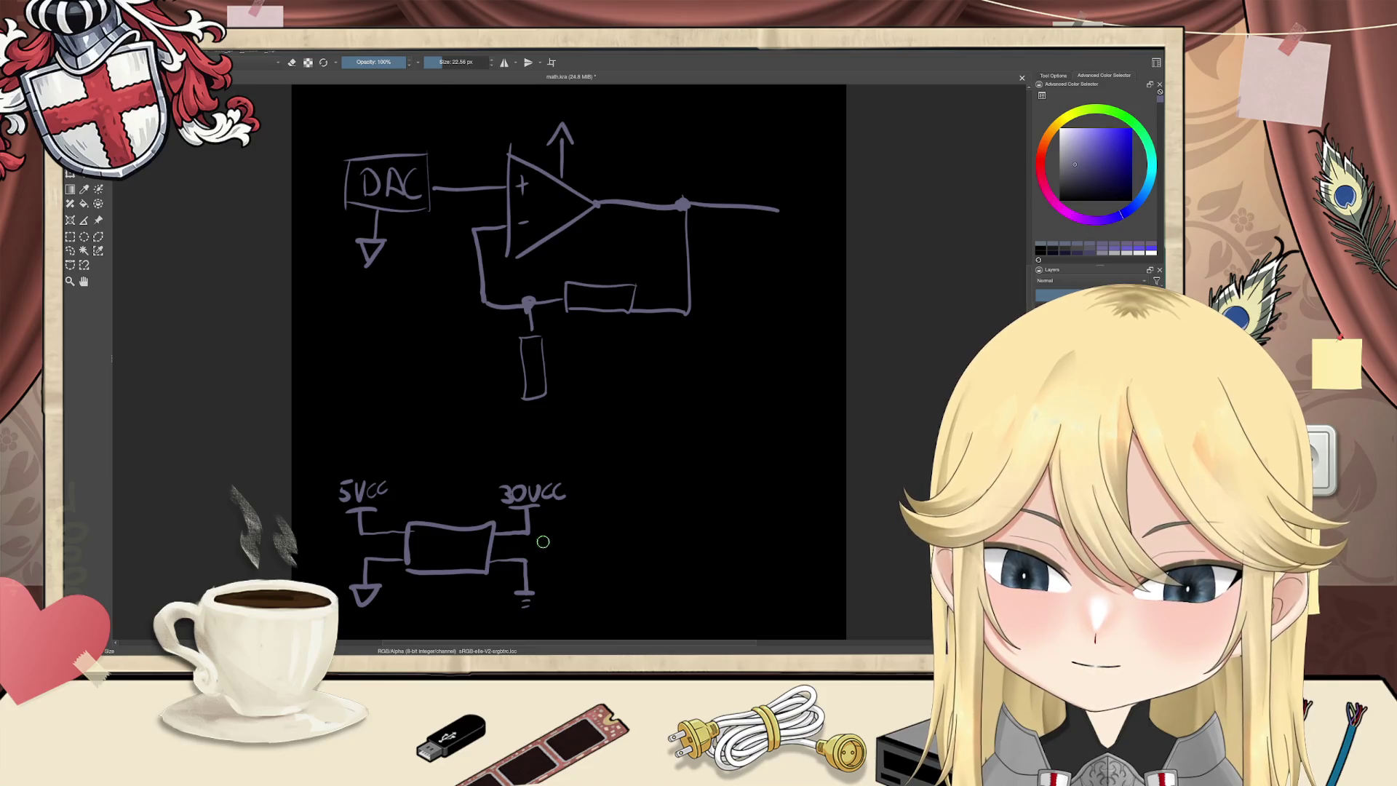
# Step: Add two resistors off the 30VCC rail routed down to ground, plus a separate ground symbol
pyautogui.moveTo(526, 535)
pyautogui.mouseDown()
pyautogui.moveTo(580, 535)
pyautogui.moveTo(575, 565)
pyautogui.mouseUp()
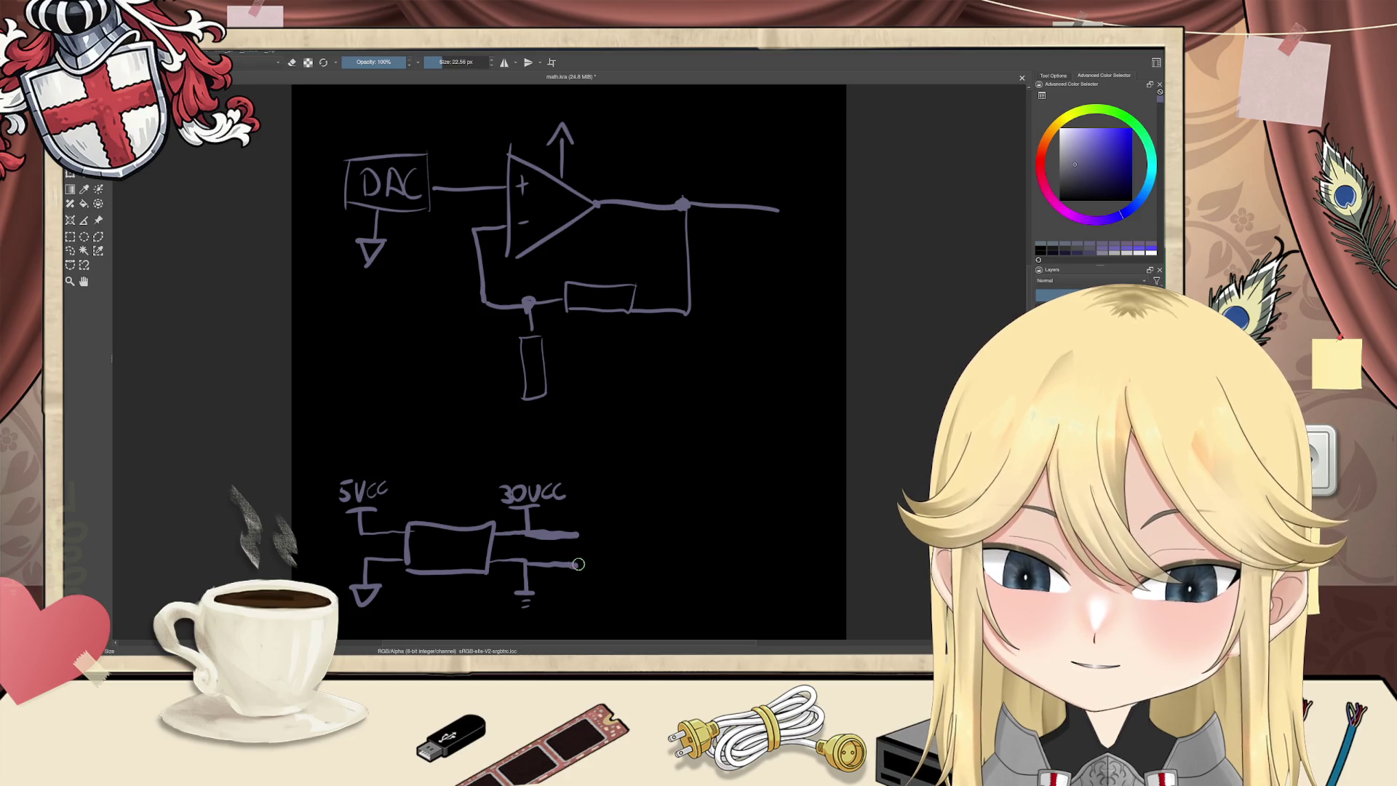
pyautogui.moveTo(579, 566)
pyautogui.mouseDown()
pyautogui.moveTo(622, 558)
pyautogui.moveTo(579, 575)
pyautogui.moveTo(634, 529)
pyautogui.moveTo(578, 545)
pyautogui.moveTo(578, 530)
pyautogui.mouseUp()
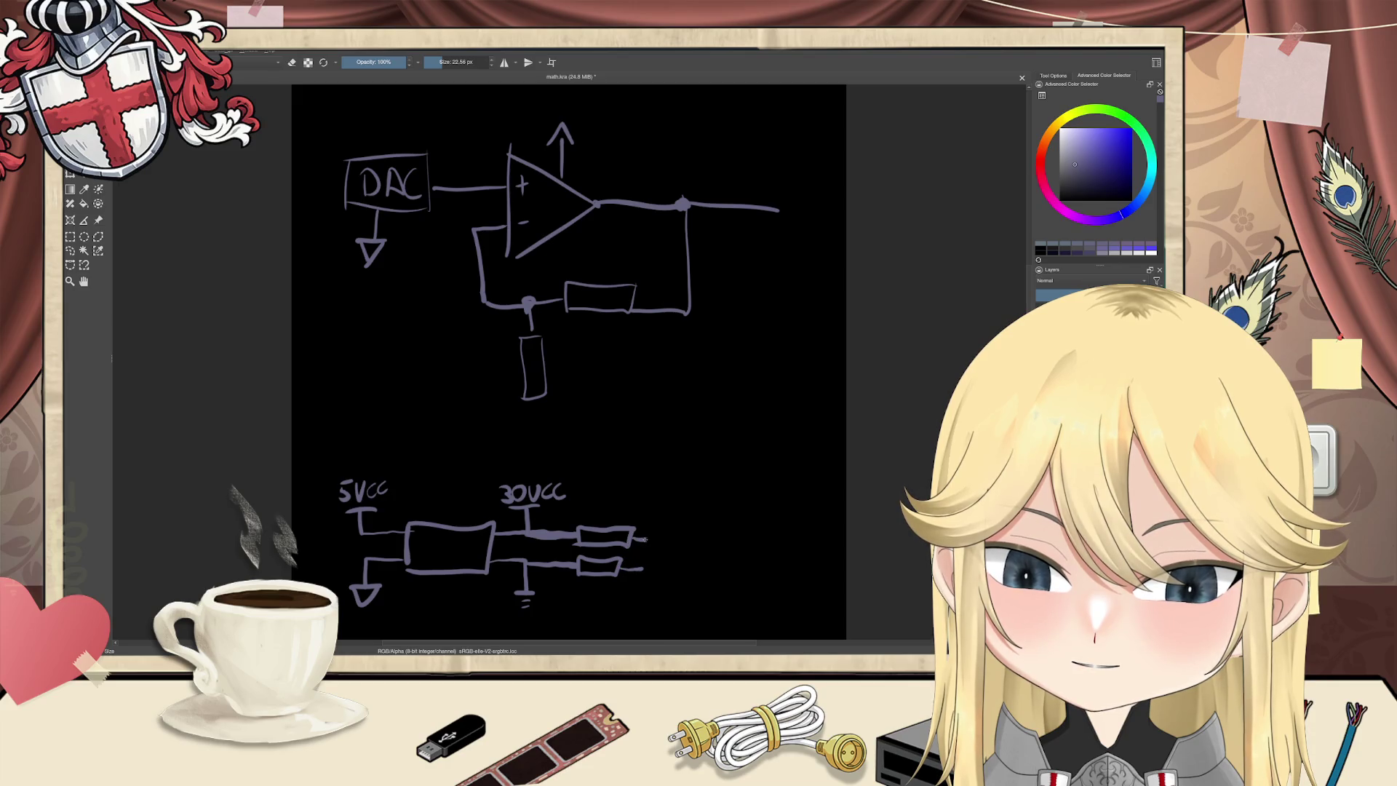
pyautogui.moveTo(644, 538)
pyautogui.mouseDown()
pyautogui.moveTo(645, 571)
pyautogui.moveTo(662, 556)
pyautogui.moveTo(660, 606)
pyautogui.moveTo(676, 589)
pyautogui.mouseUp()
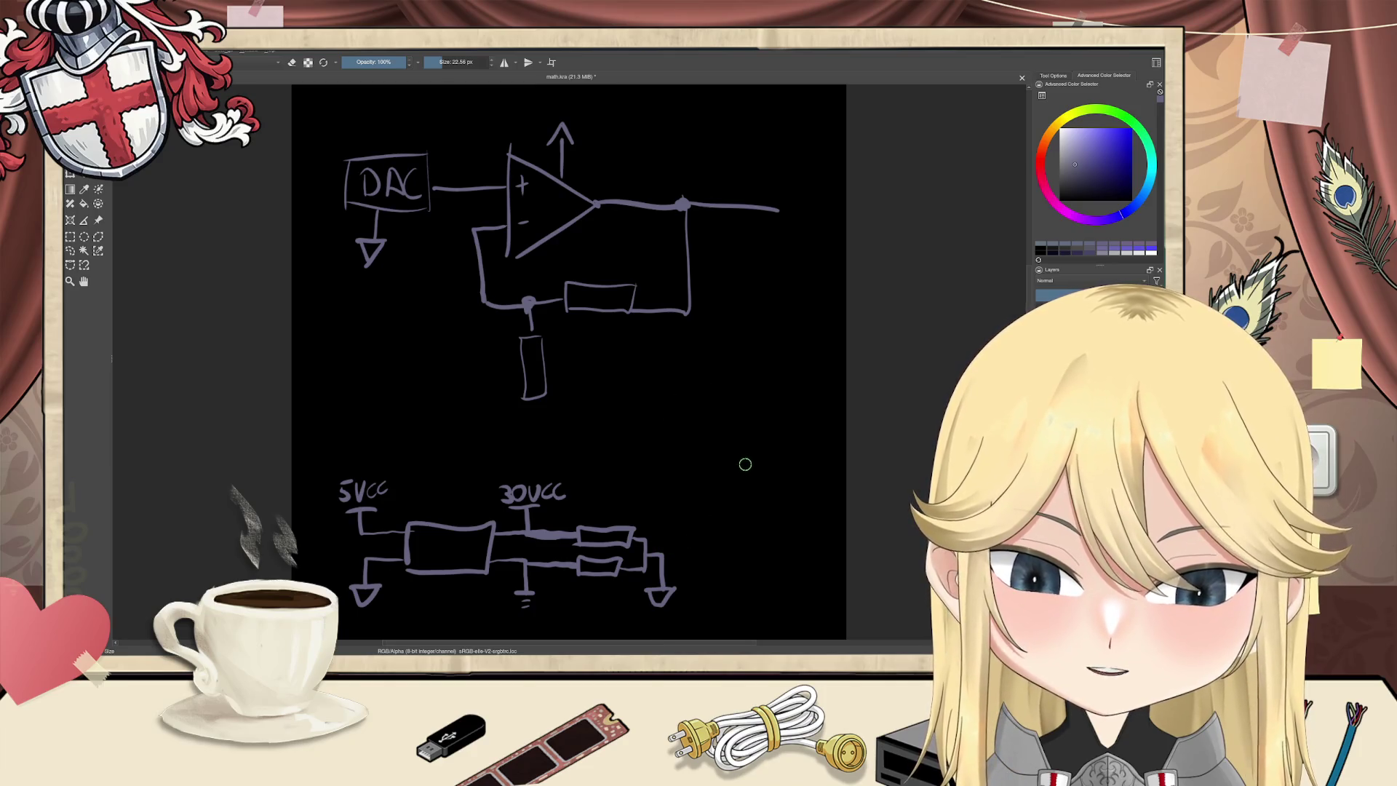
pyautogui.moveTo(745, 461); pyautogui.dragTo(748, 488)
pyautogui.hotkey('ctrl', 'z')
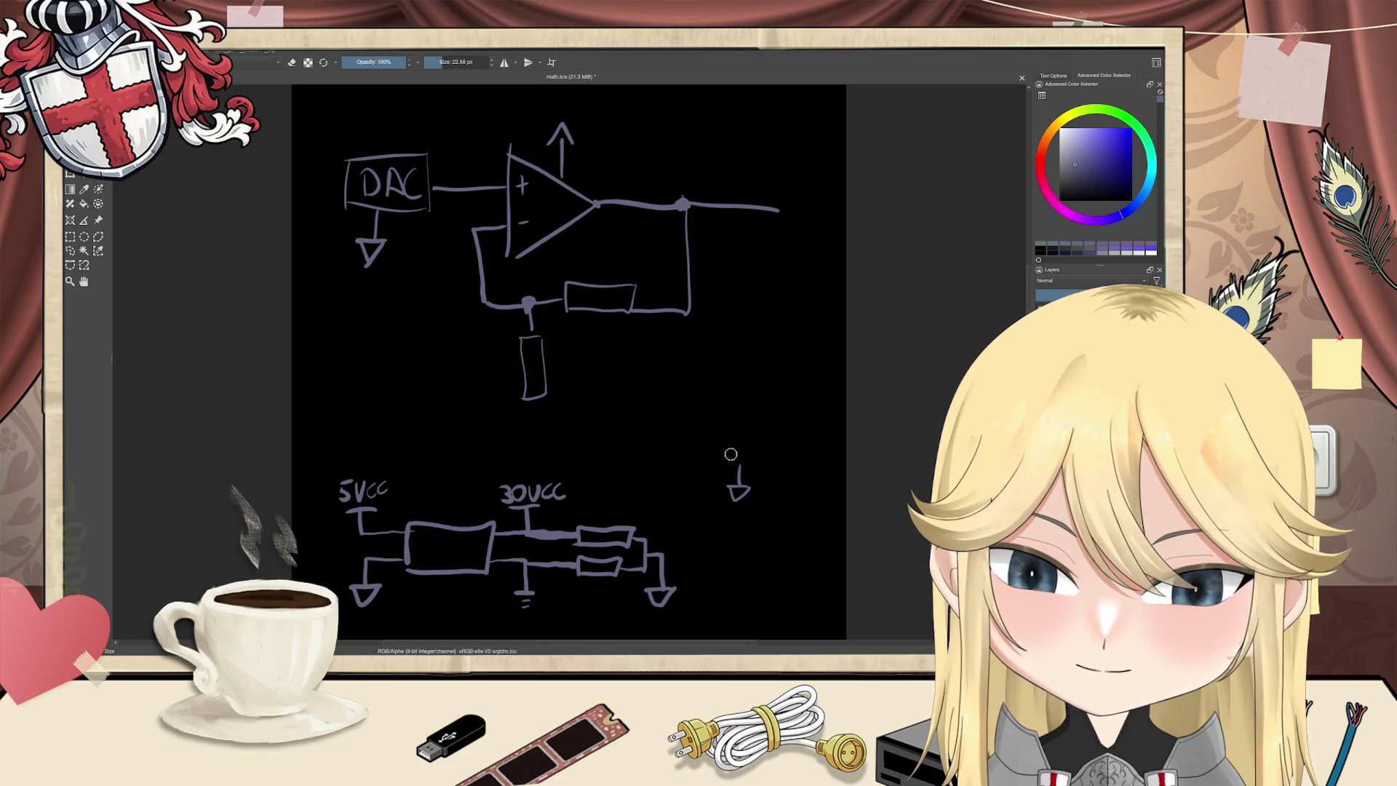
# Step: Label the supplies +15 above the arrow and -15 below the op-amp, then return to Firefox
pyautogui.moveTo(582, 113); pyautogui.dragTo(592, 112)
pyautogui.moveTo(587, 107)
pyautogui.mouseDown()
pyautogui.moveTo(609, 121)
pyautogui.moveTo(629, 97)
pyautogui.mouseUp()
pyautogui.moveTo(555, 237)
pyautogui.mouseDown()
pyautogui.moveTo(566, 256)
pyautogui.moveTo(605, 243)
pyautogui.mouseUp()
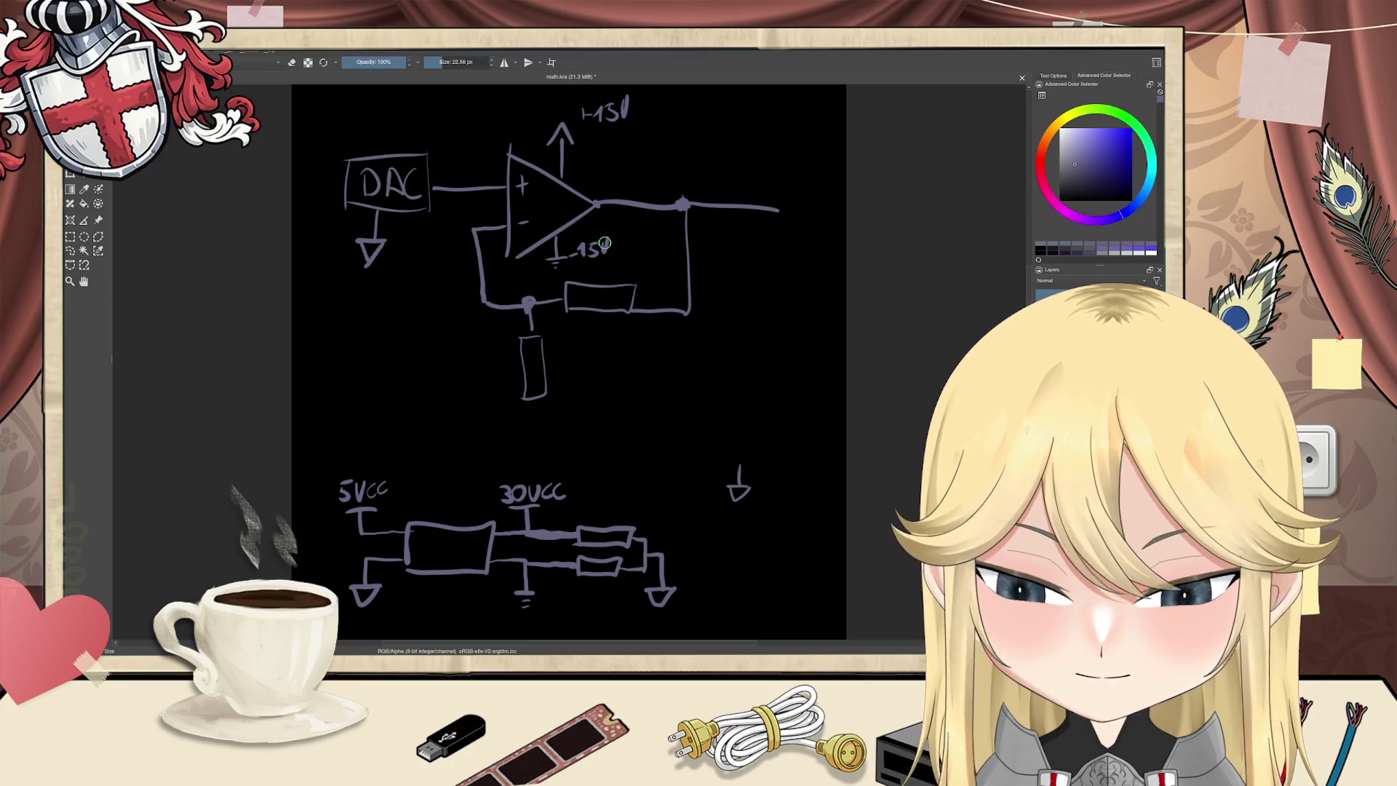
pyautogui.keyDown('ctrl'); pyautogui.scroll(-1, 605, 243); pyautogui.keyUp('ctrl')
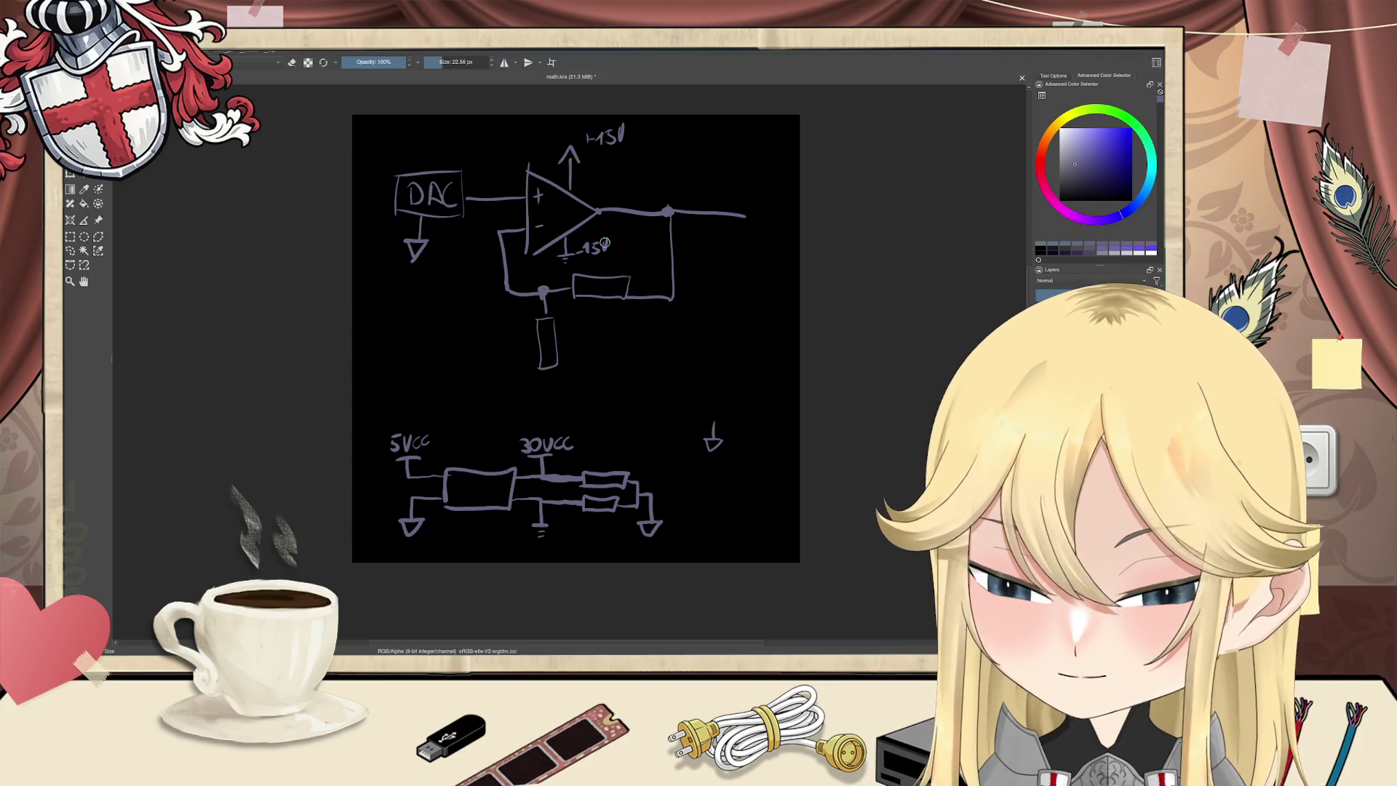
pyautogui.hotkey('alt', 'Tab')
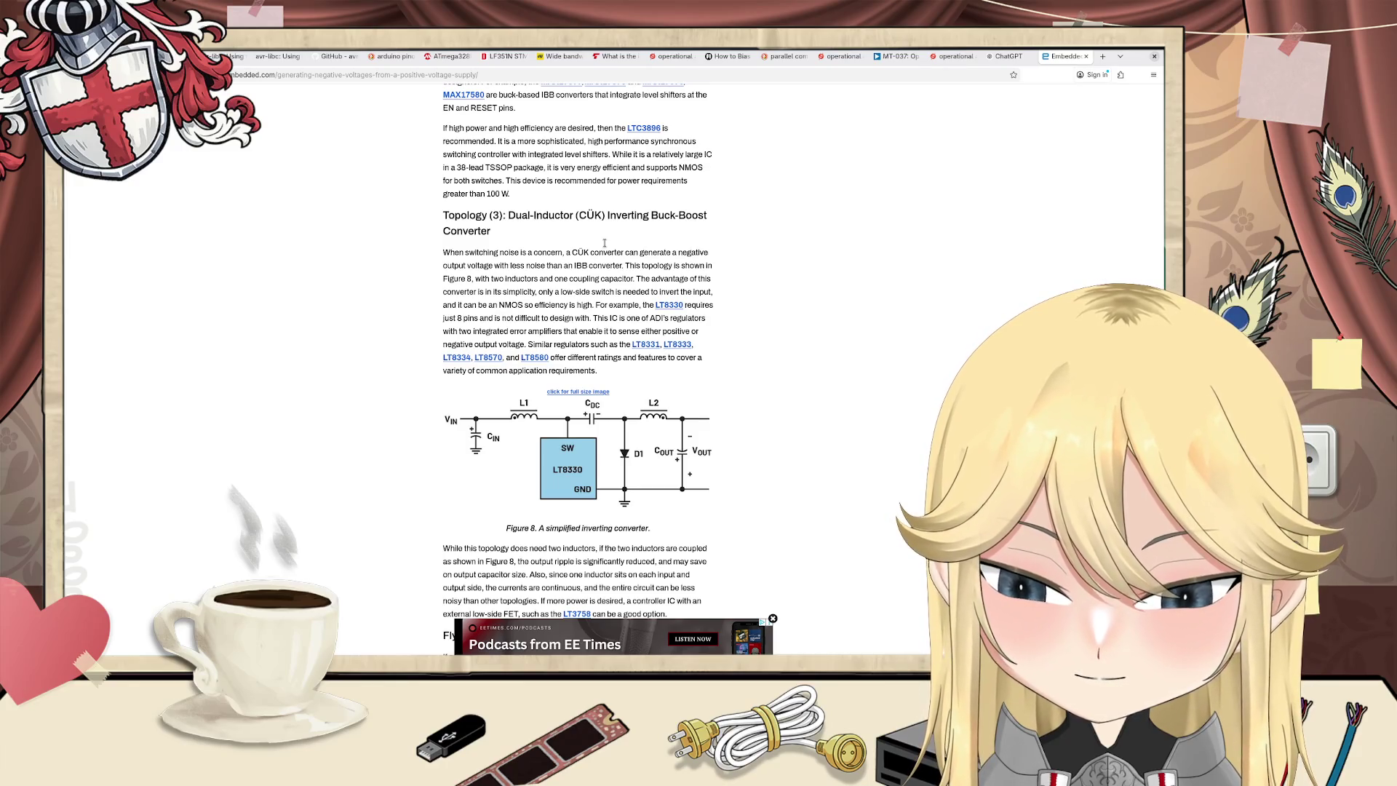
# Step: Search 'boost converter' in a new tab, then go to the ChatGPT op-amp conversation
pyautogui.hotkey('ctrl', 't')
pyautogui.write('boost')
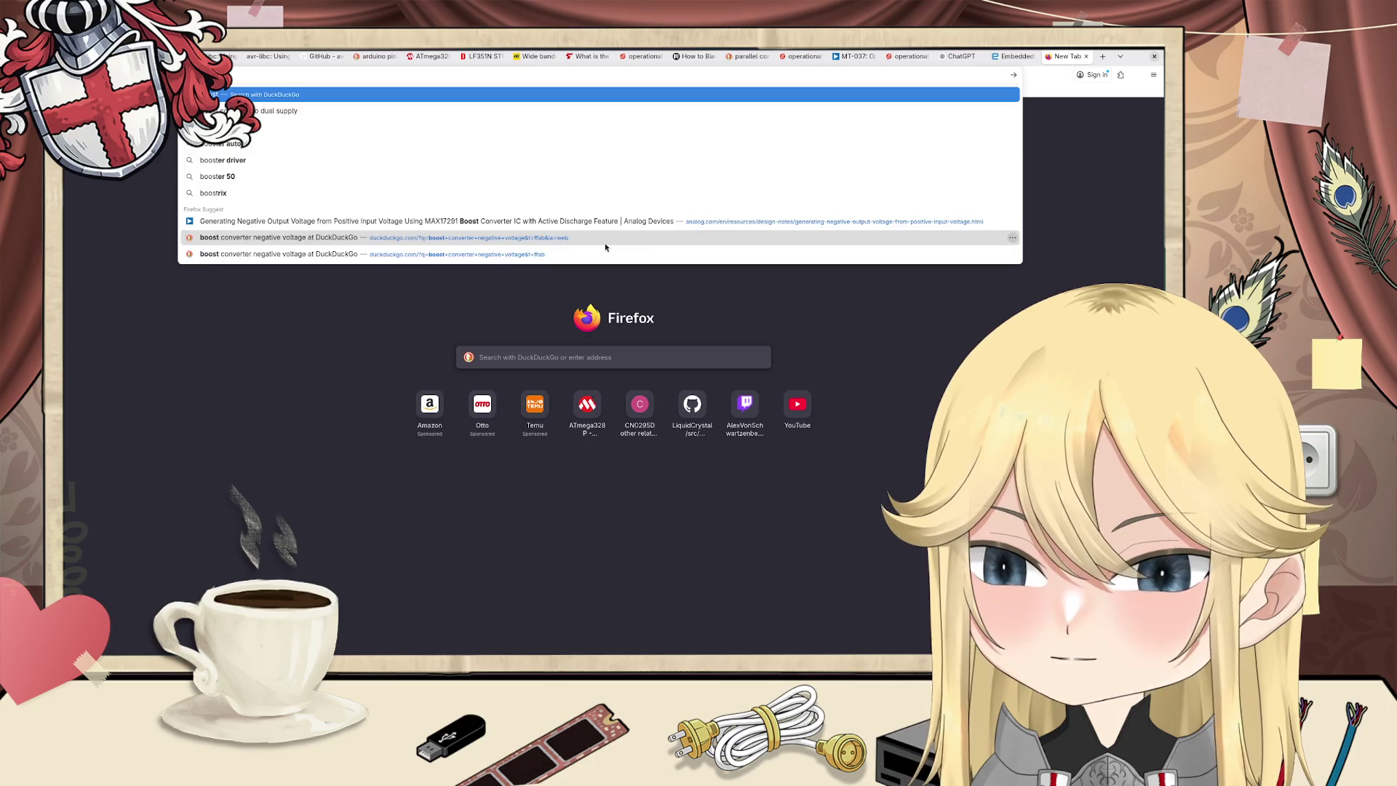
pyautogui.write(' converter')
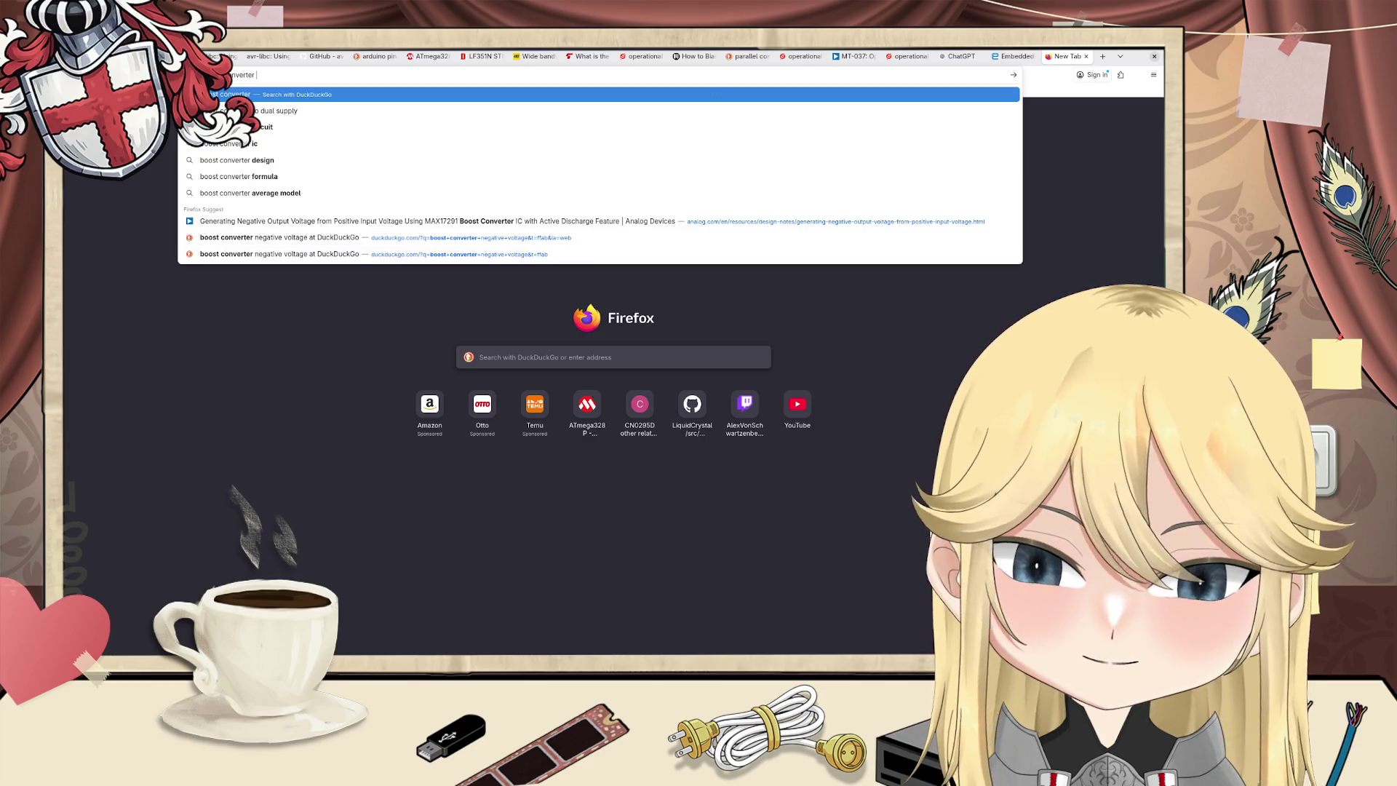
pyautogui.click(960, 56)
pyautogui.click(617, 581)
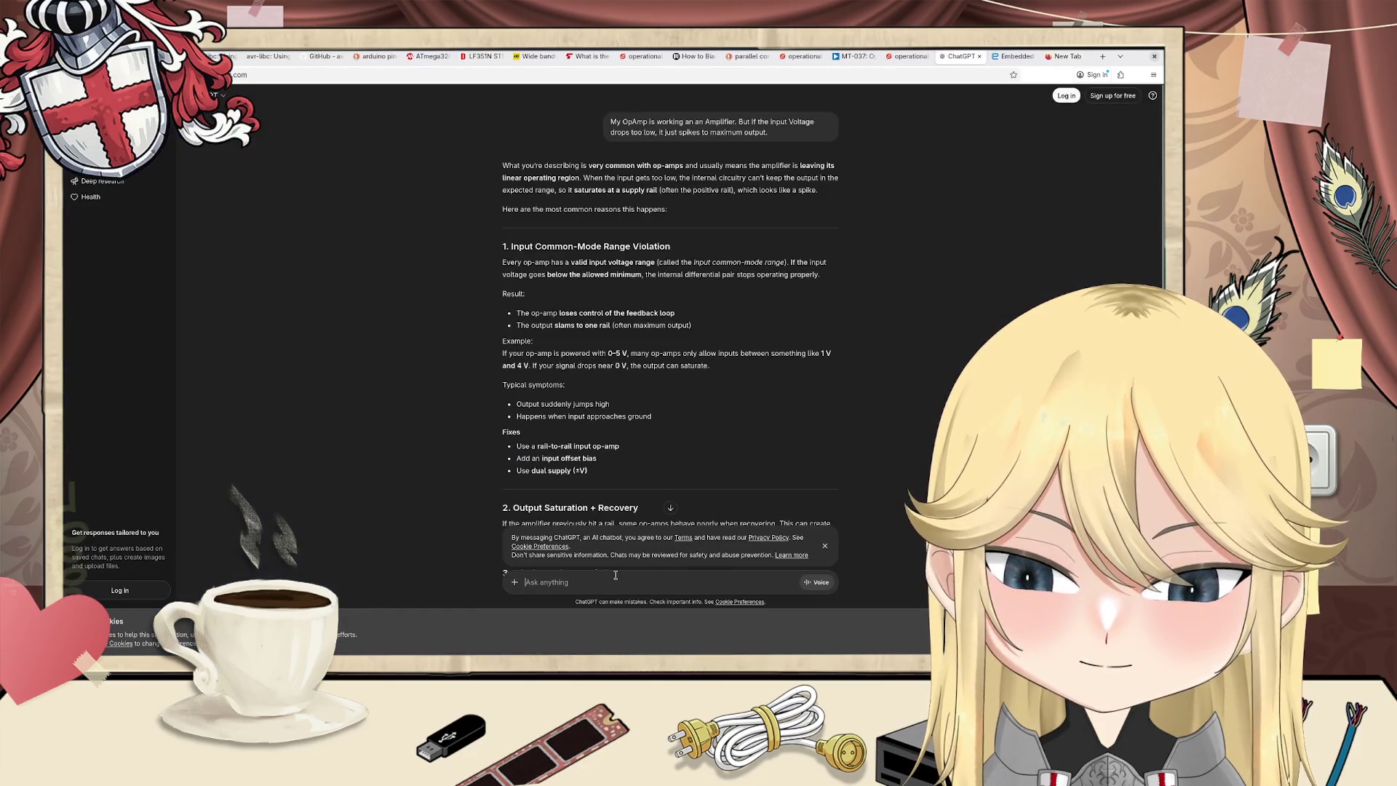
# Step: Ask ChatGPT whether a boost converter can provide both positive and negative voltage
pyautogui.write('c')
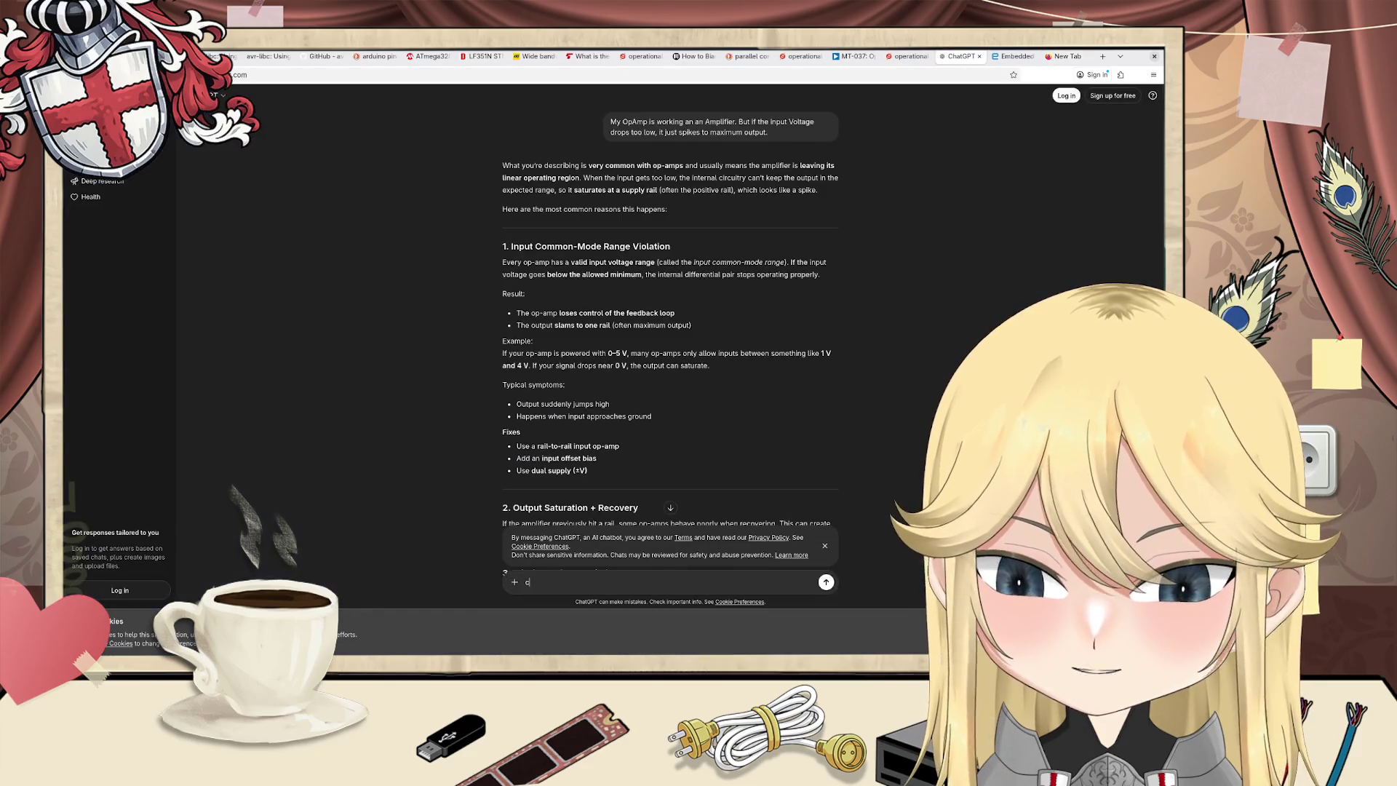
pyautogui.write('n I')
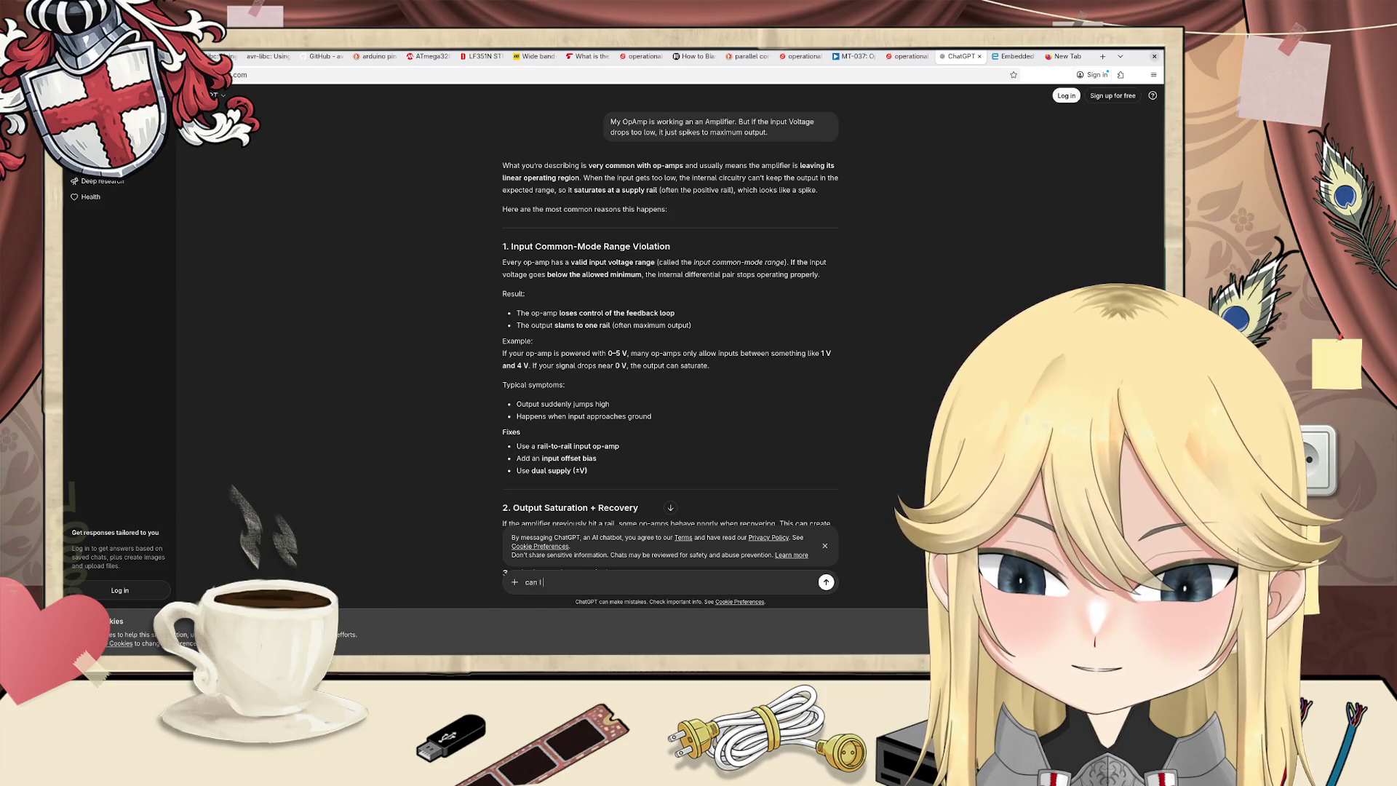
pyautogui.write('n')
pyautogui.write('s')
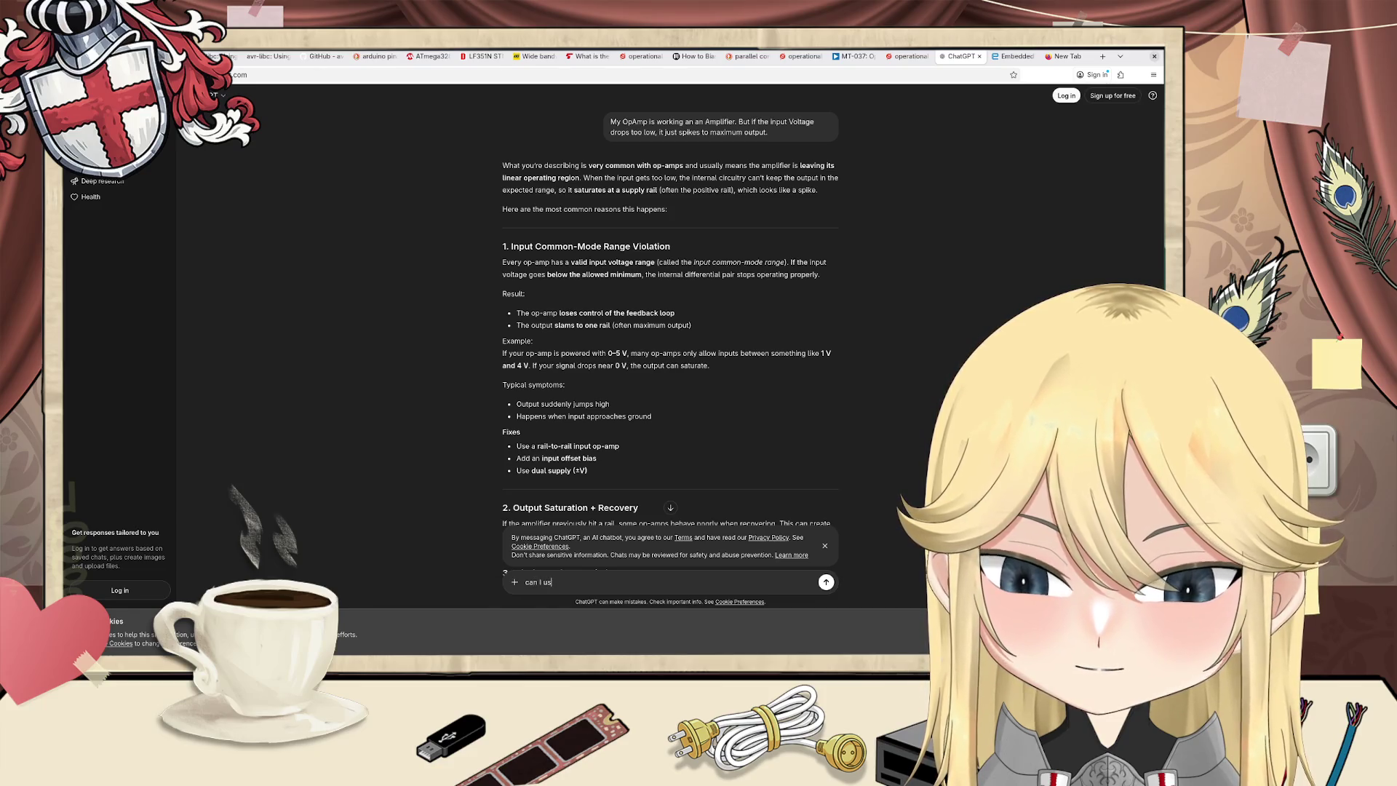
pyautogui.write('e a boost')
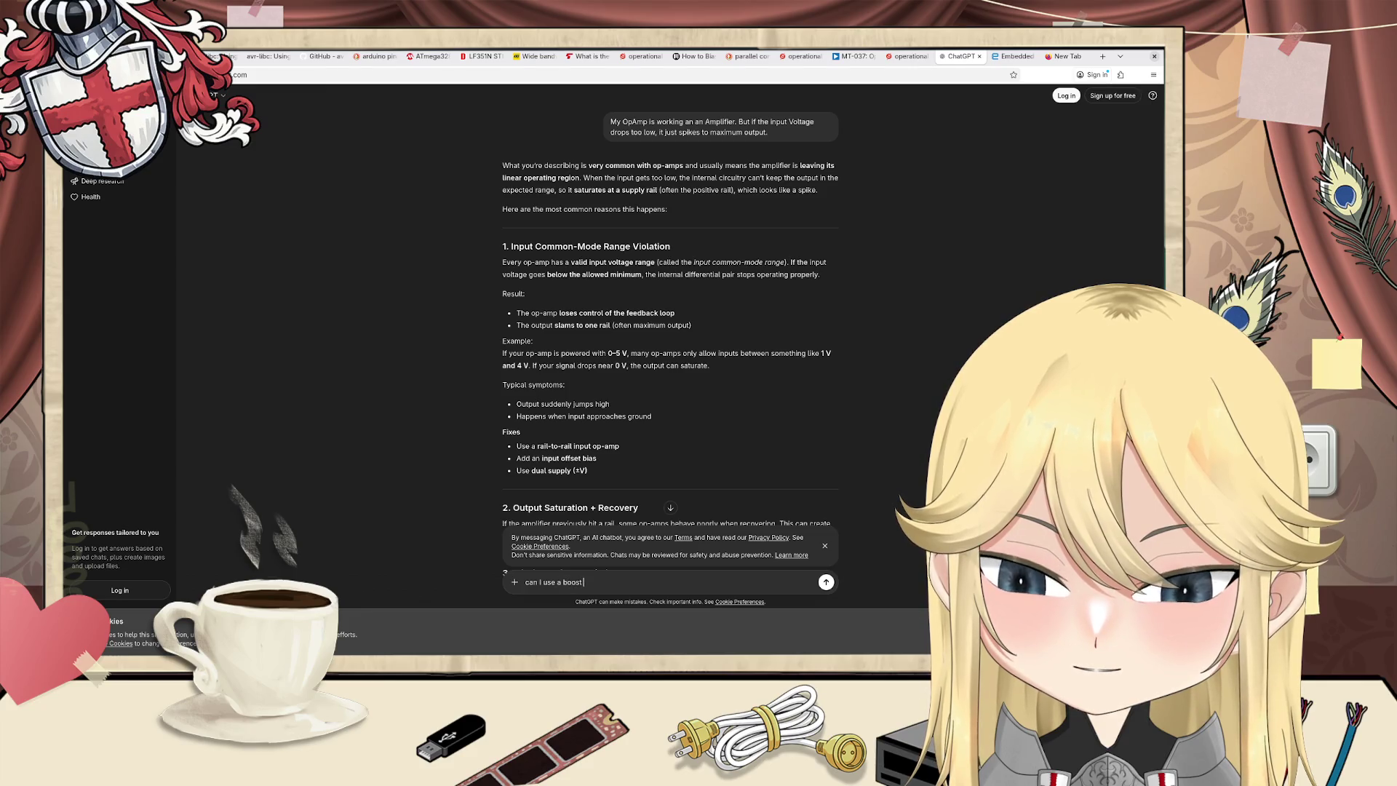
pyautogui.write('convert')
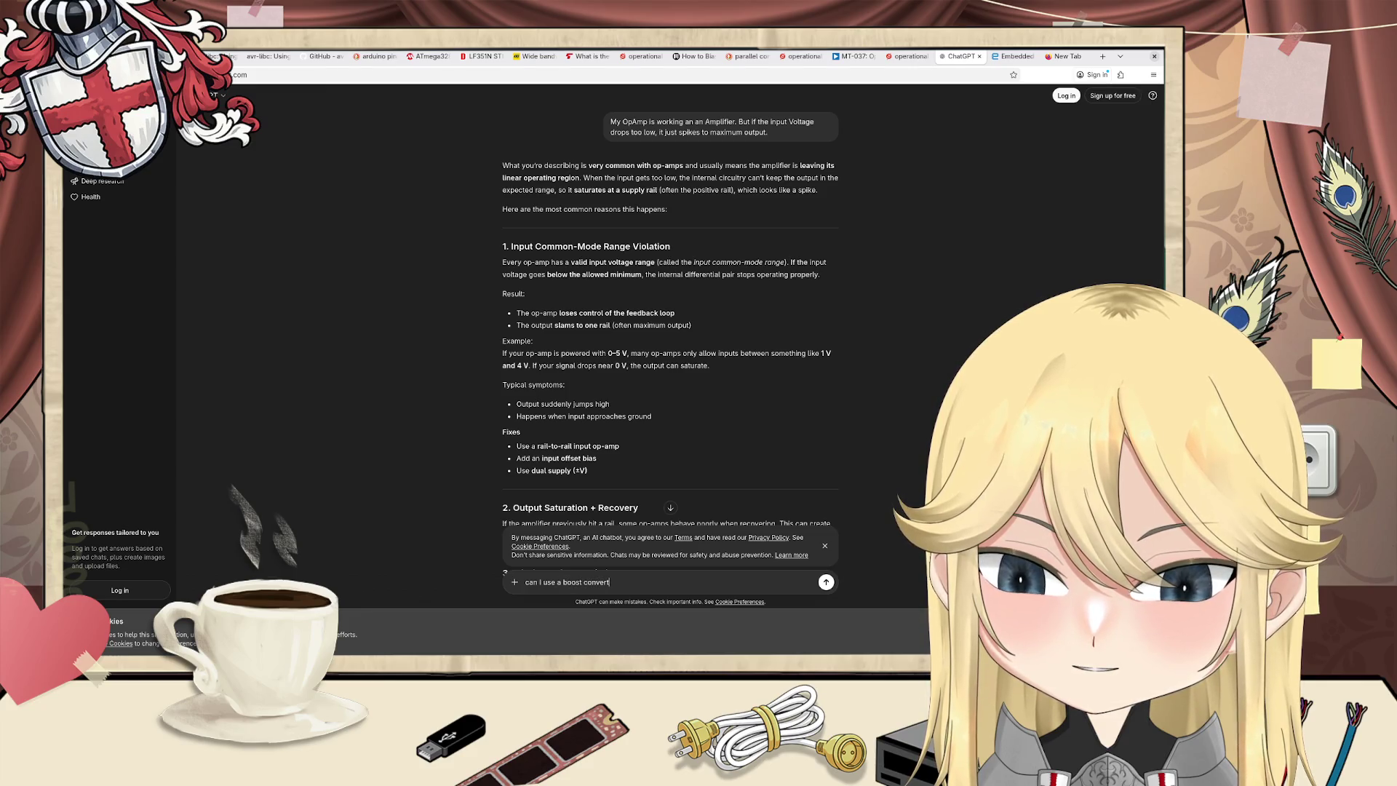
pyautogui.write('er to ')
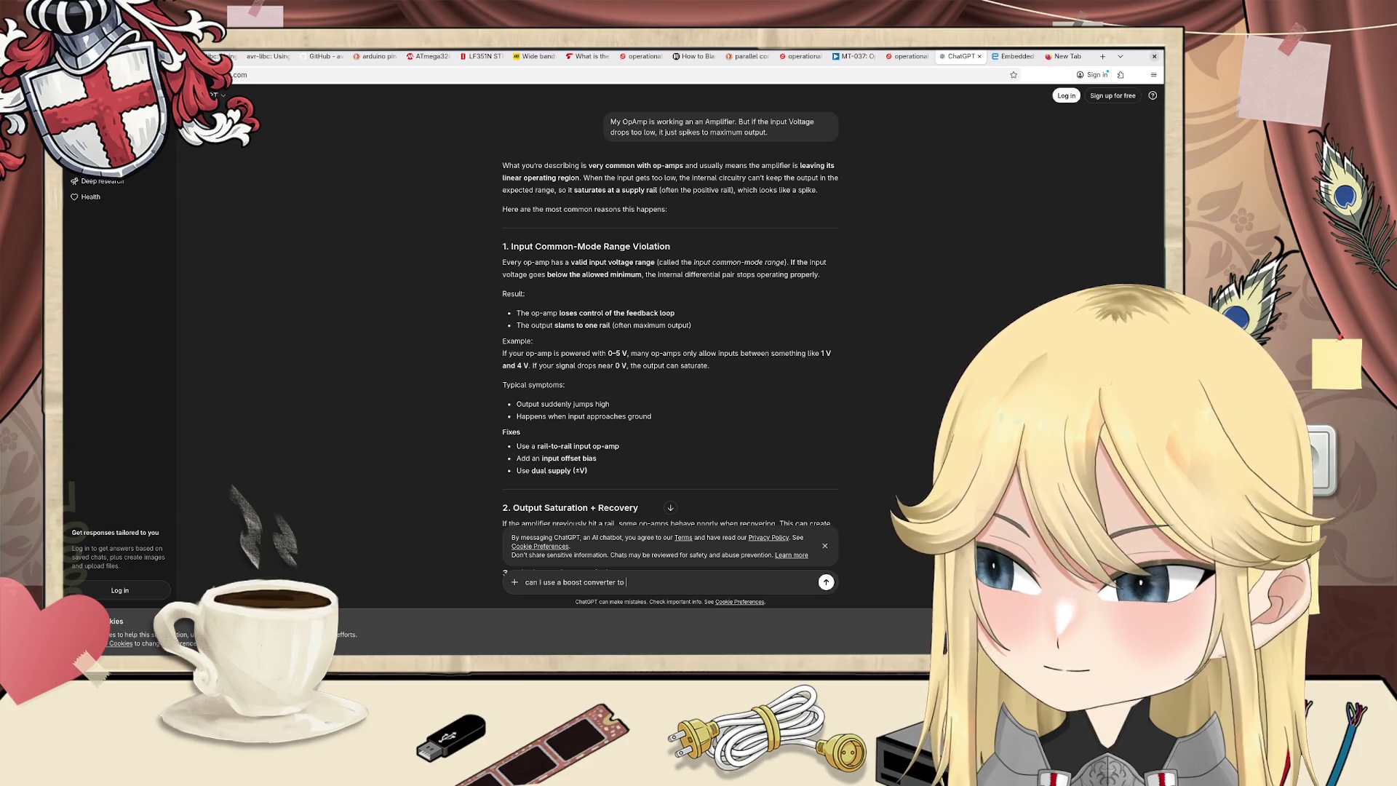
pyautogui.write('get')
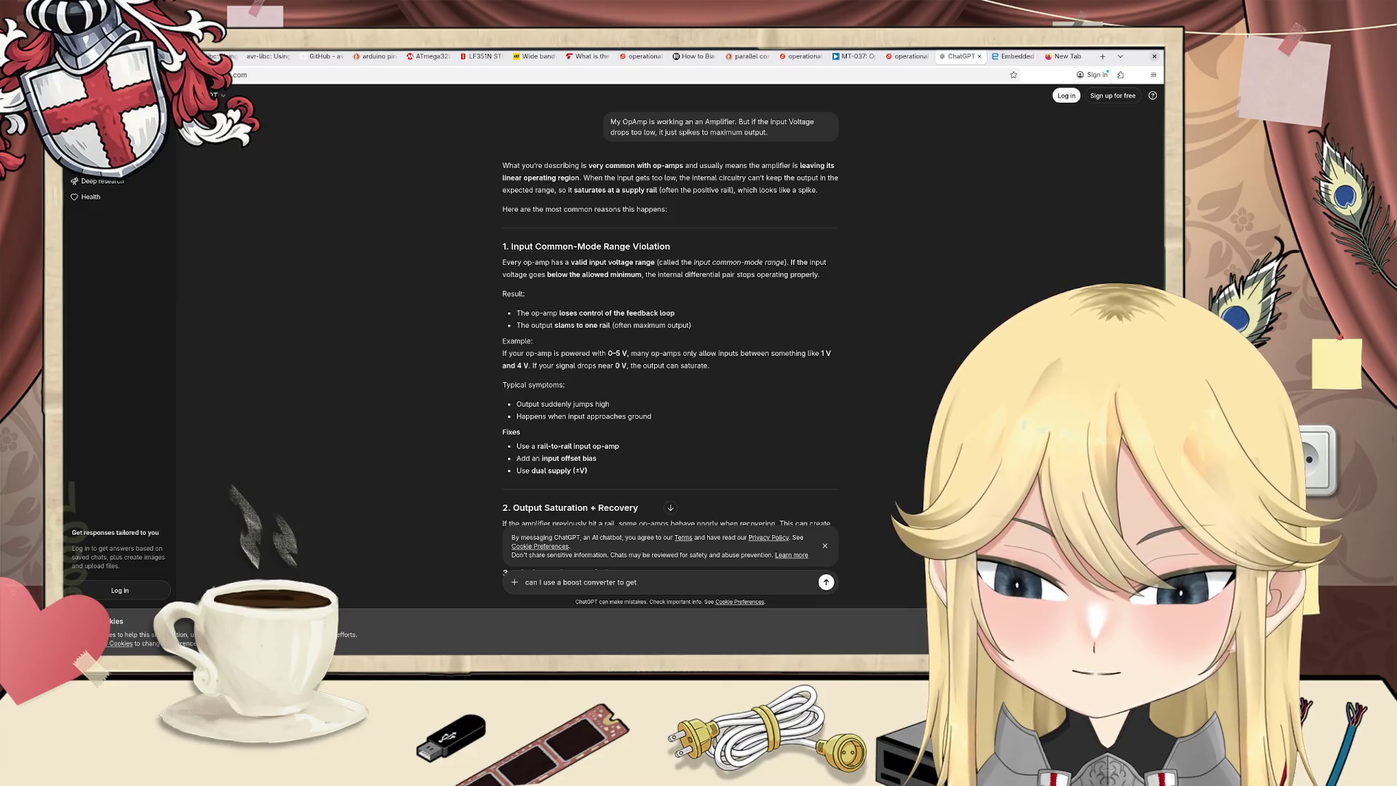
pyautogui.write(' posit')
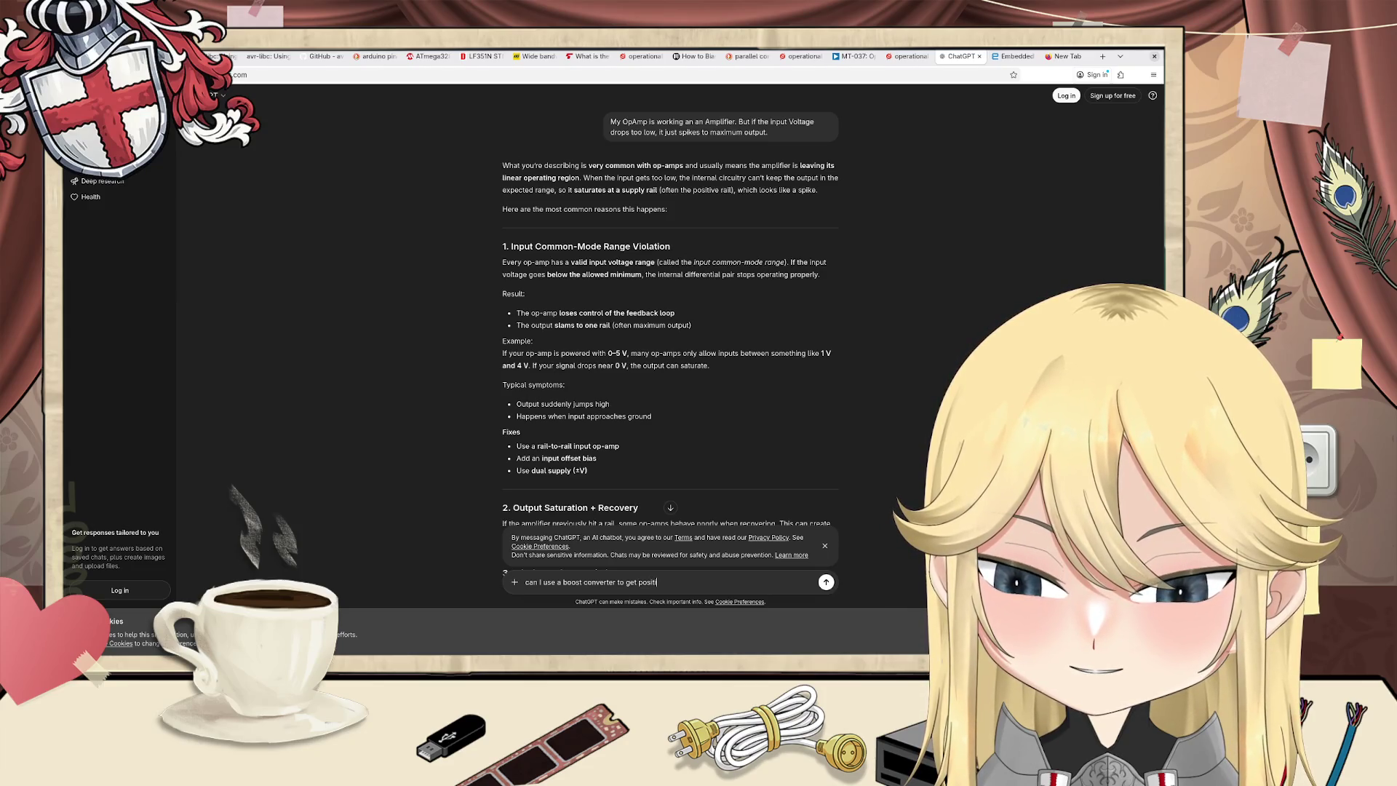
pyautogui.write('ive and ')
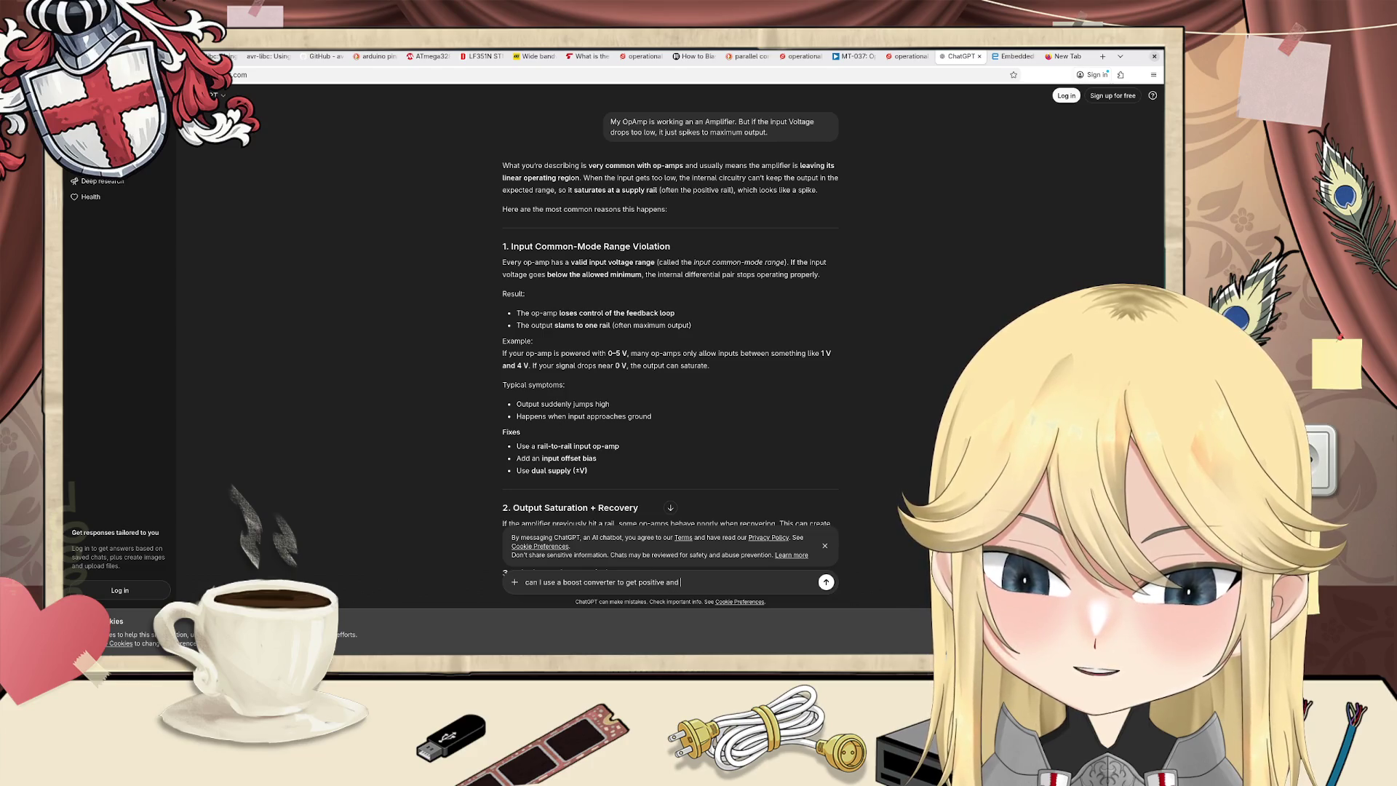
pyautogui.write('negit')
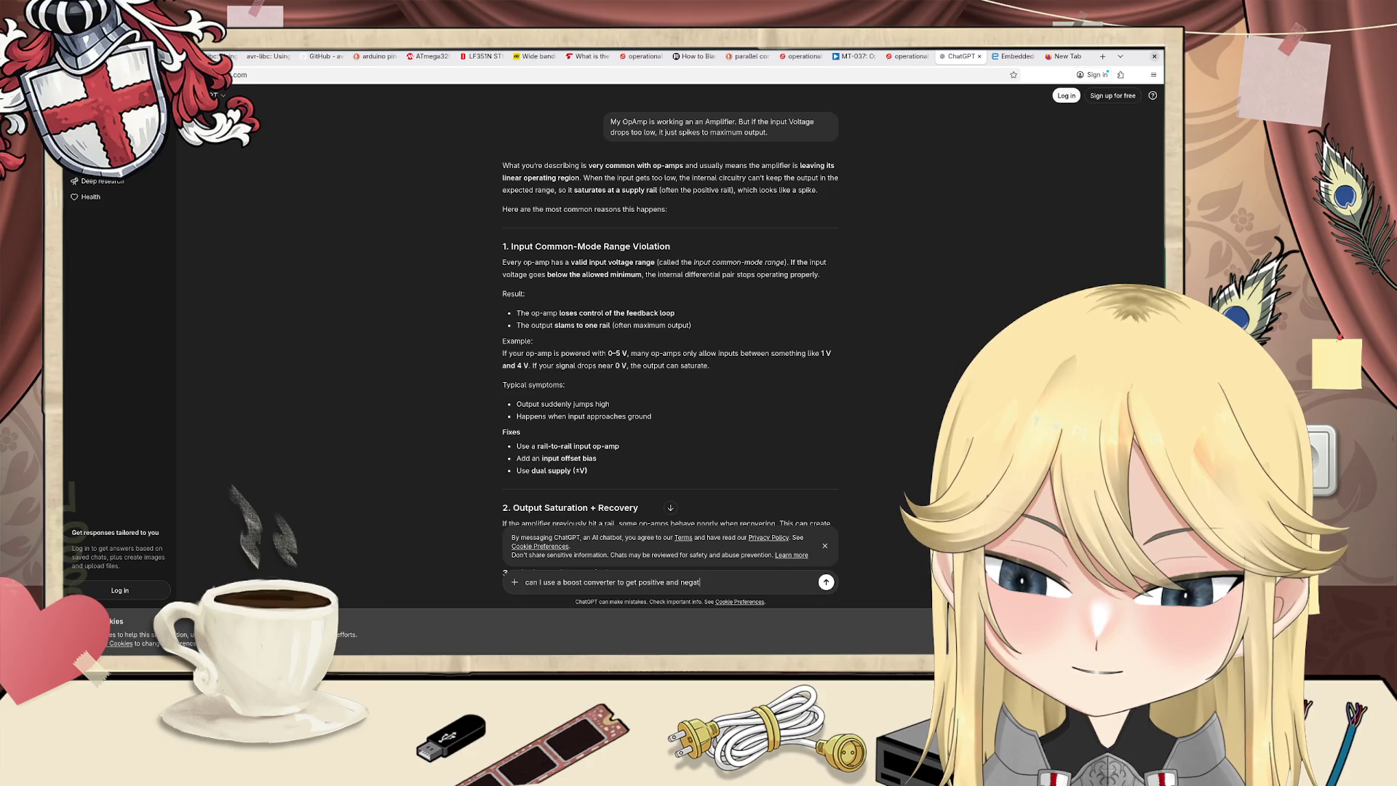
pyautogui.write('ive v')
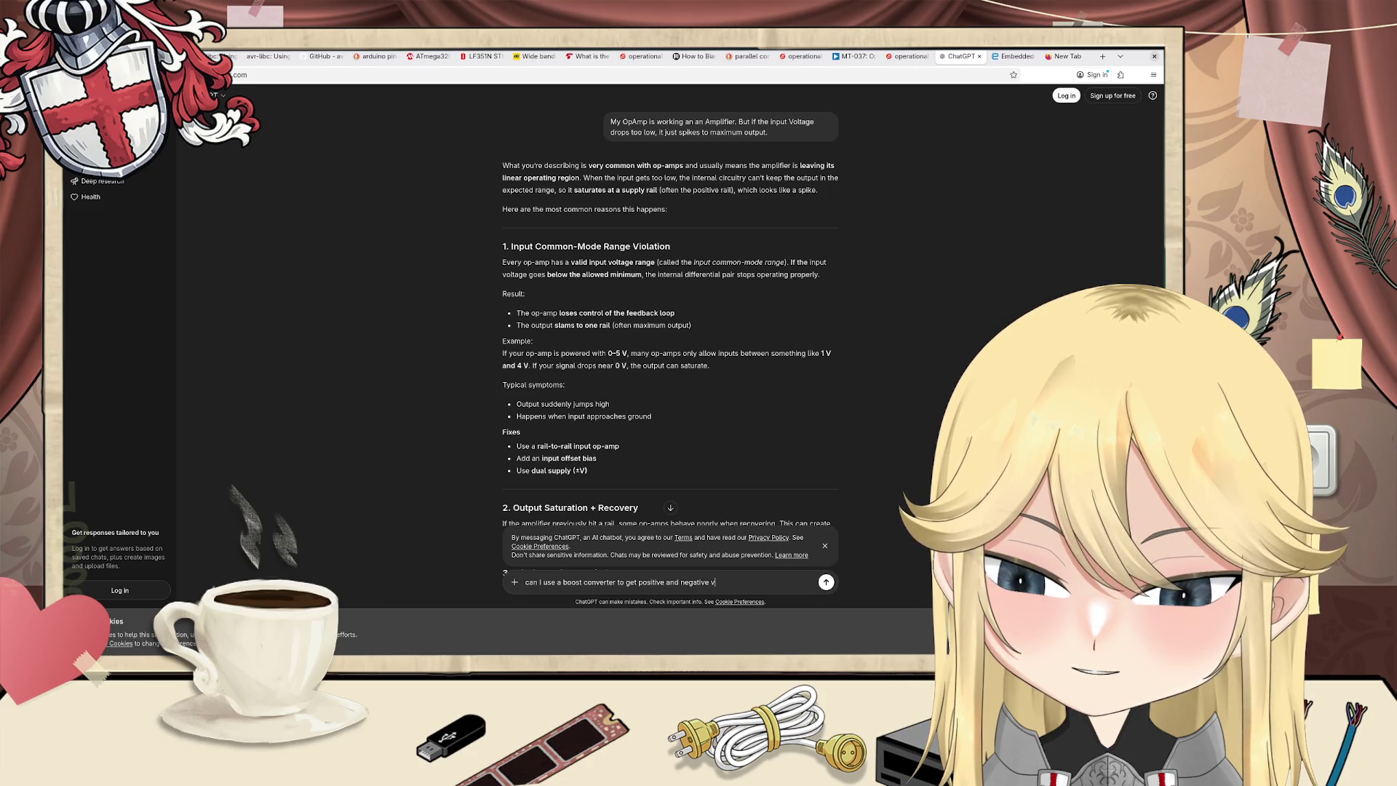
pyautogui.write('ol')
pyautogui.write('age')
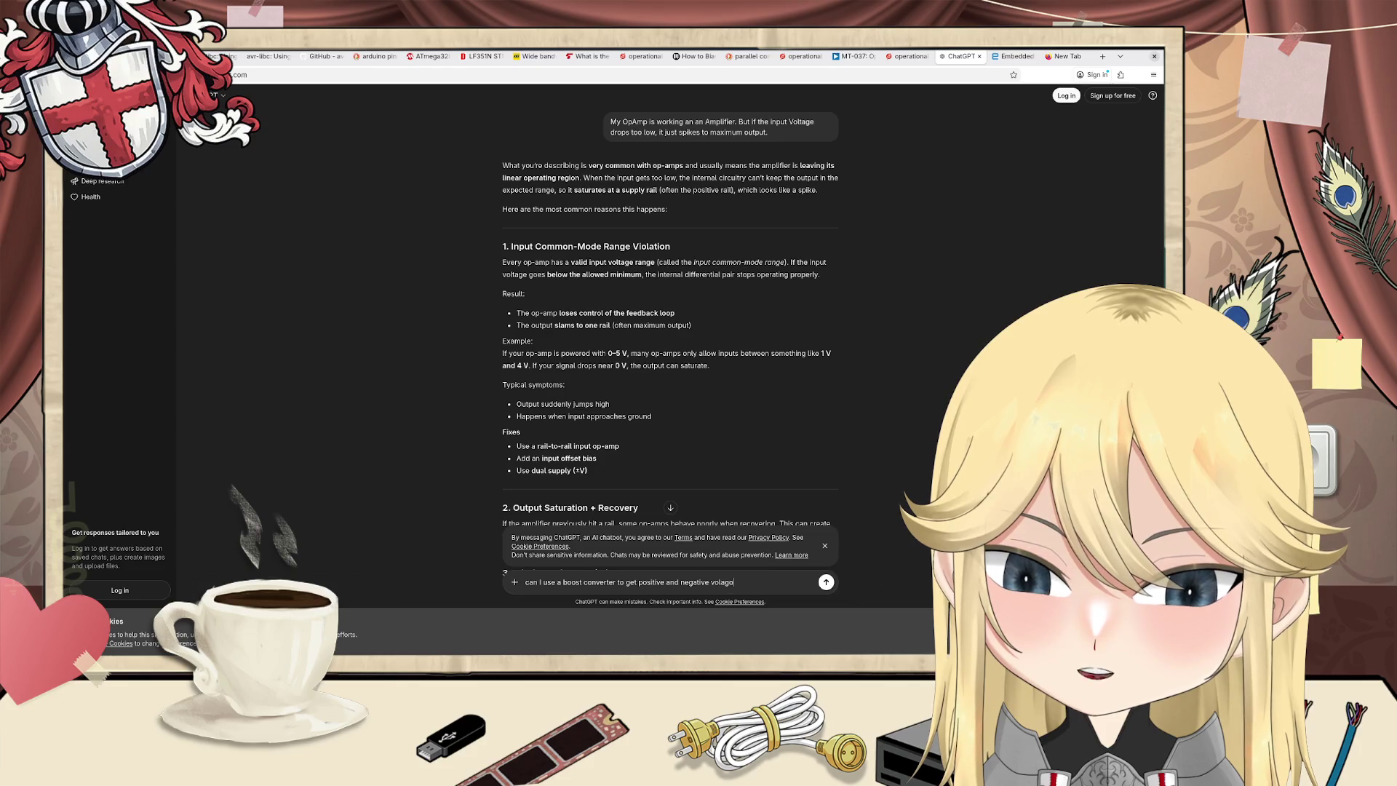
pyautogui.press('BackSpace')
pyautogui.press('BackSpace')
pyautogui.press('BackSpace')
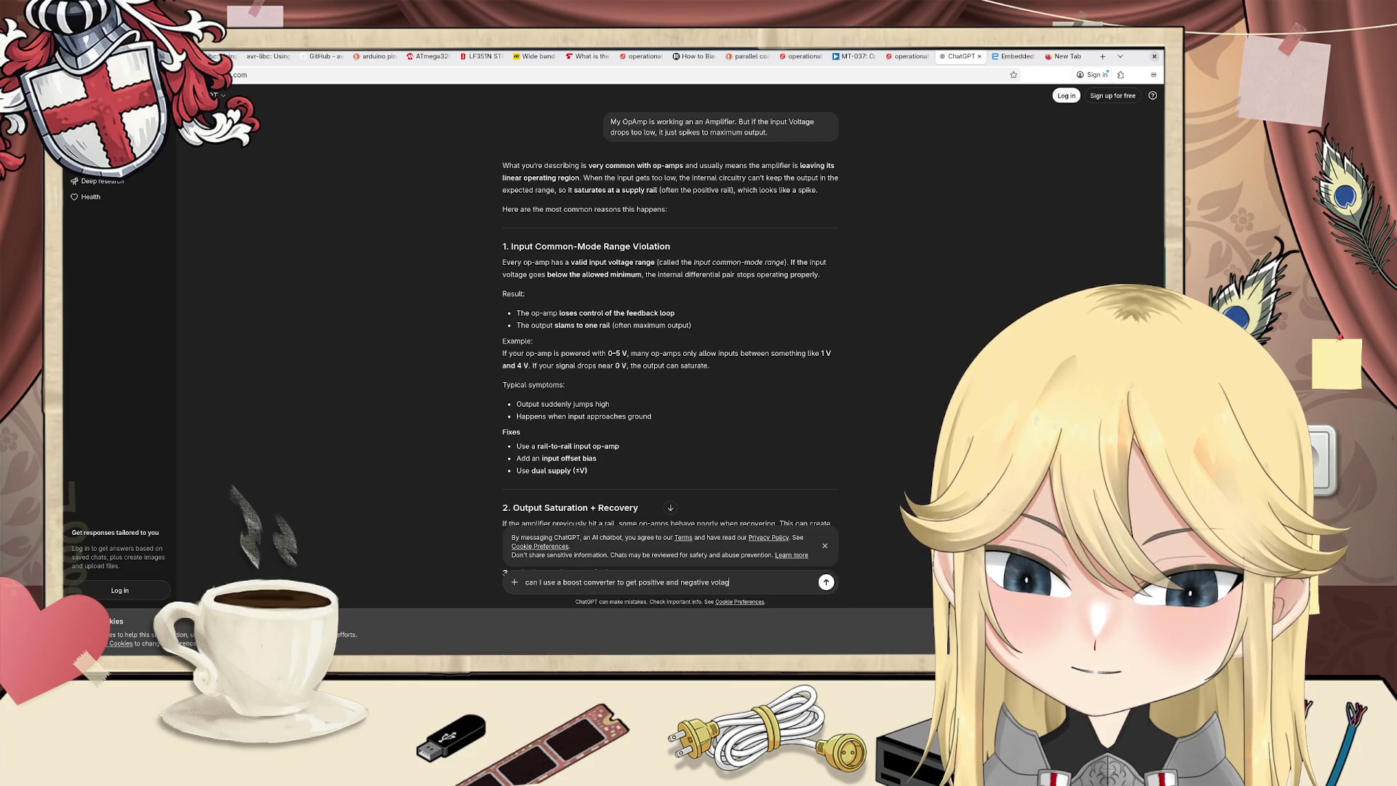
pyautogui.write('tage ')
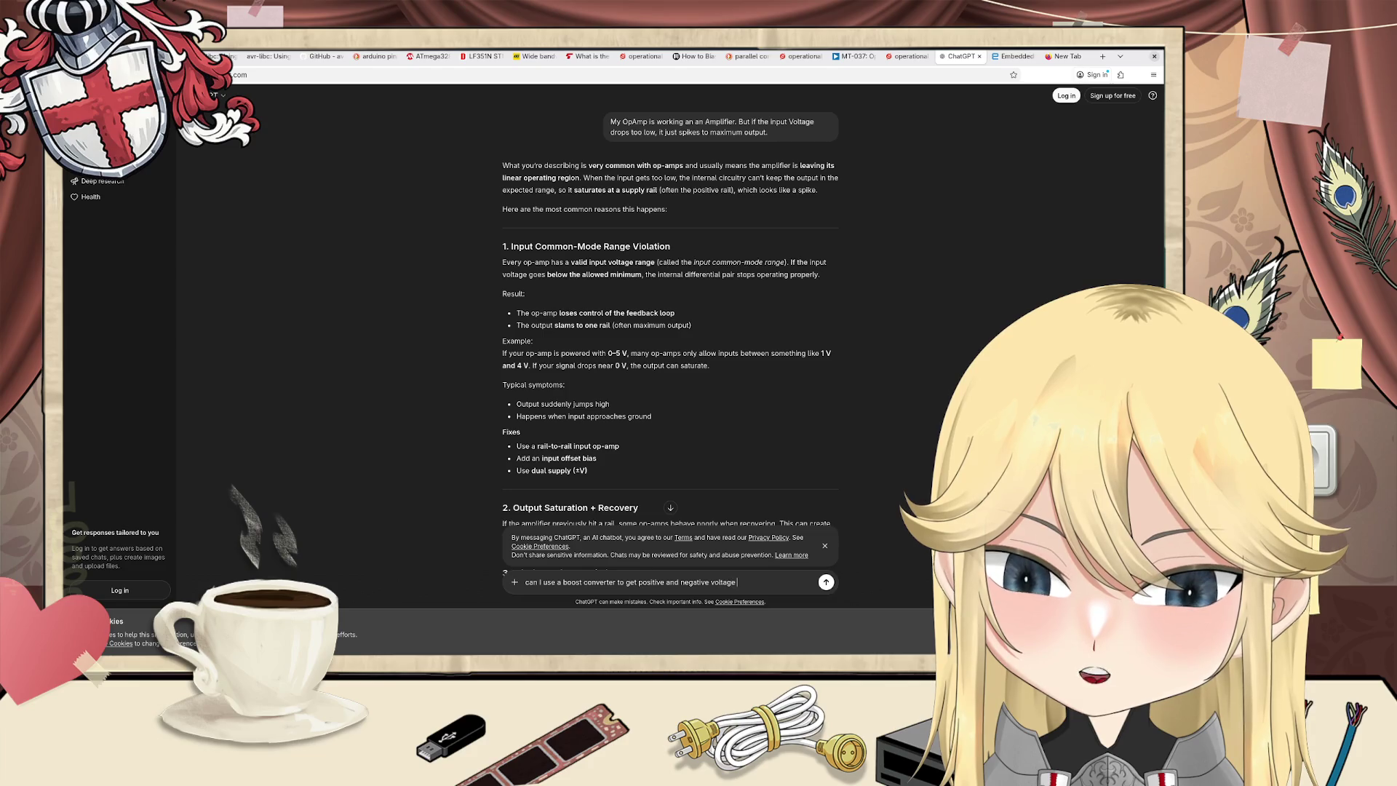
pyautogui.write('if')
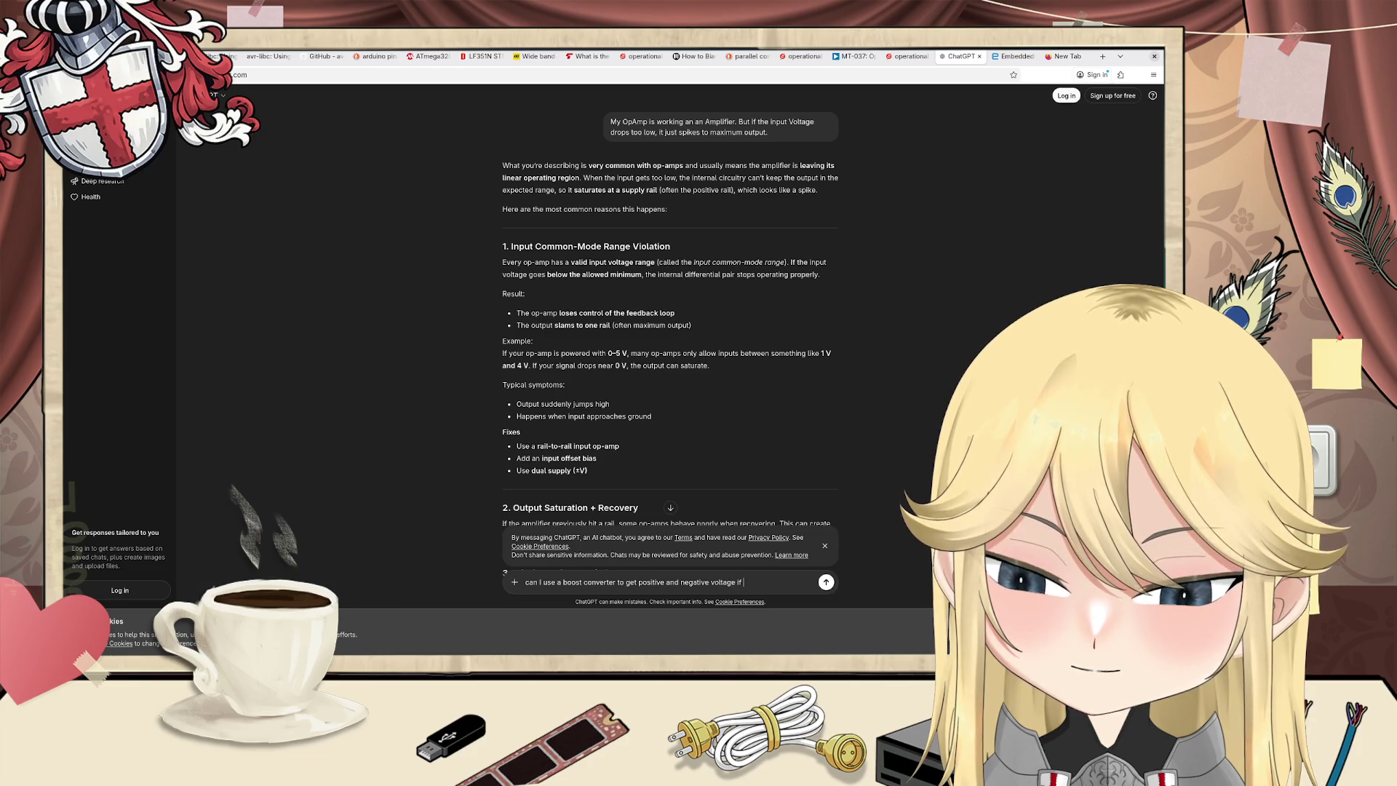
pyautogui.press('BackSpace')
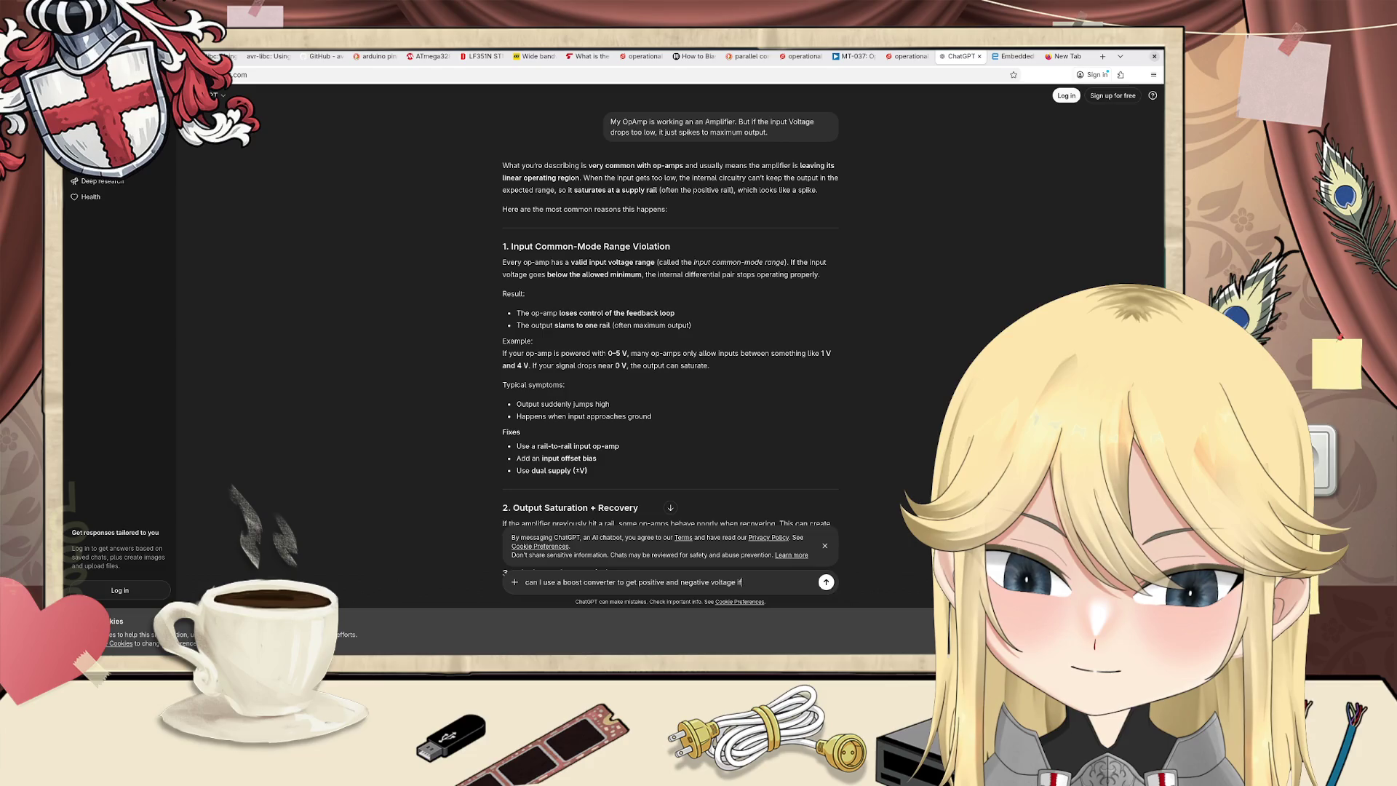
pyautogui.press('Return')
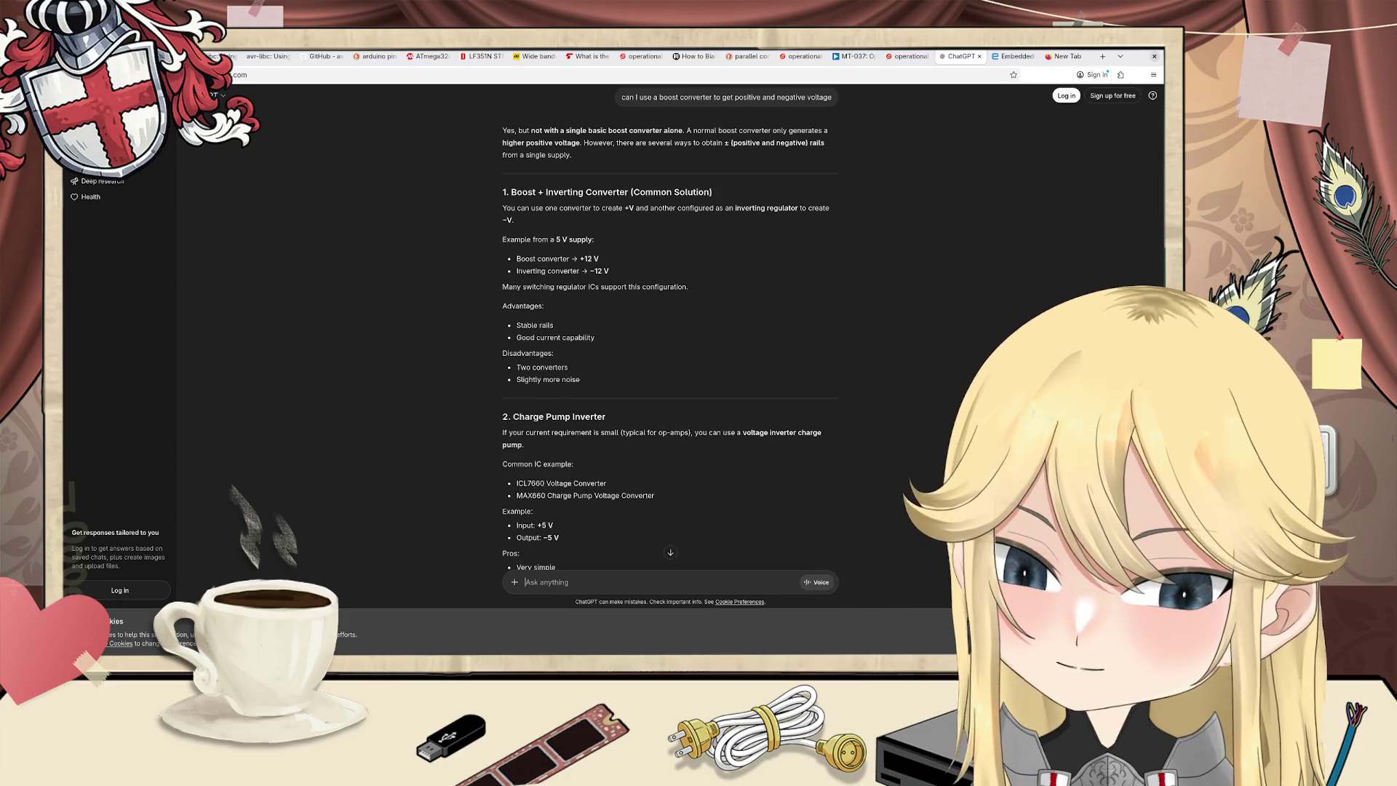
# Step: Bring the KiCad schematic with the Arduino UNO, MCP4801 DAC and LF351N stage back to the front
pyautogui.hotkey('alt', 'Tab')
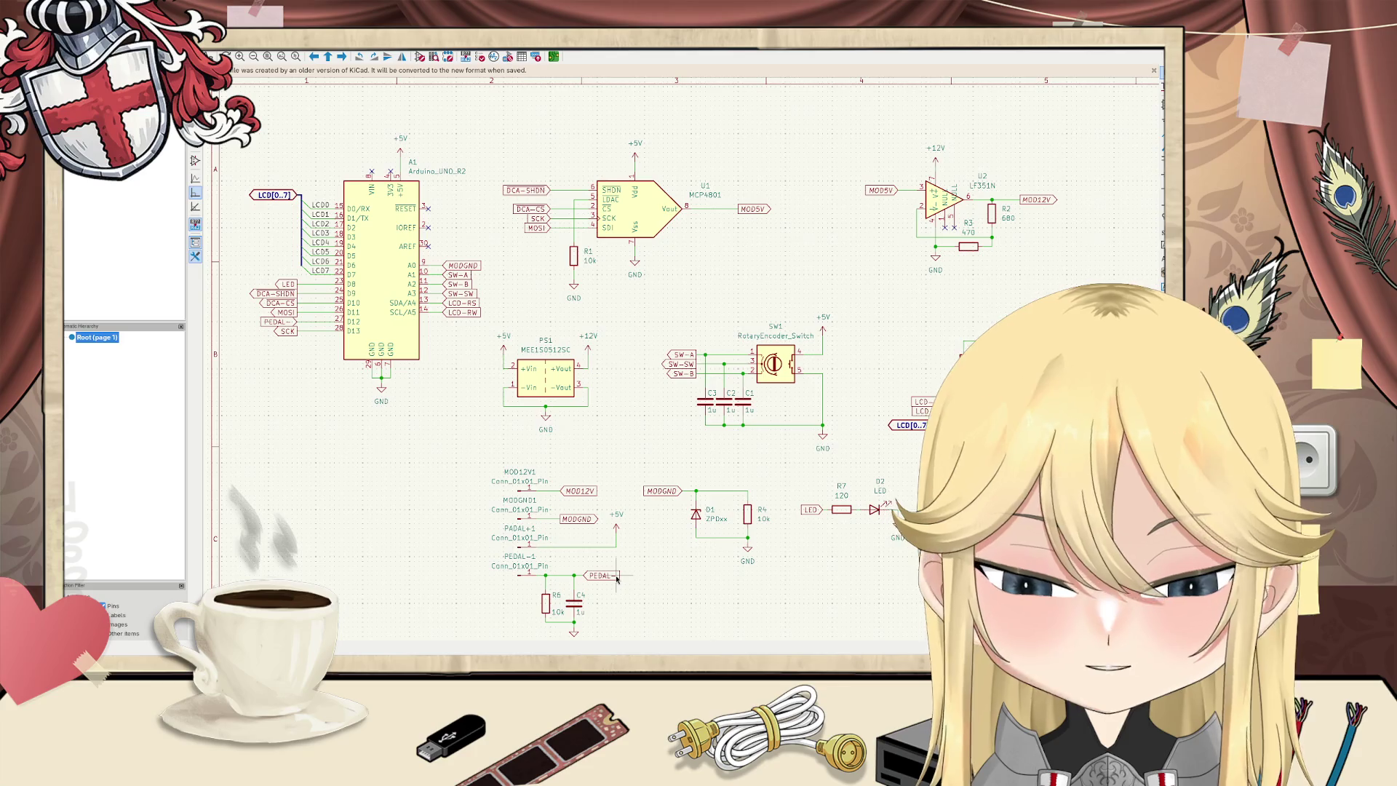
# Step: Pan and zoom out until the whole schematic sheet is visible, then switch to the Arduino Uno pinout images
pyautogui.moveTo(616, 579)
pyautogui.mouseDown(button='middle')
pyautogui.moveTo(617, 397)
pyautogui.moveTo(798, 346)
pyautogui.mouseUp(button='middle')
pyautogui.scroll(-2, 693, 252)
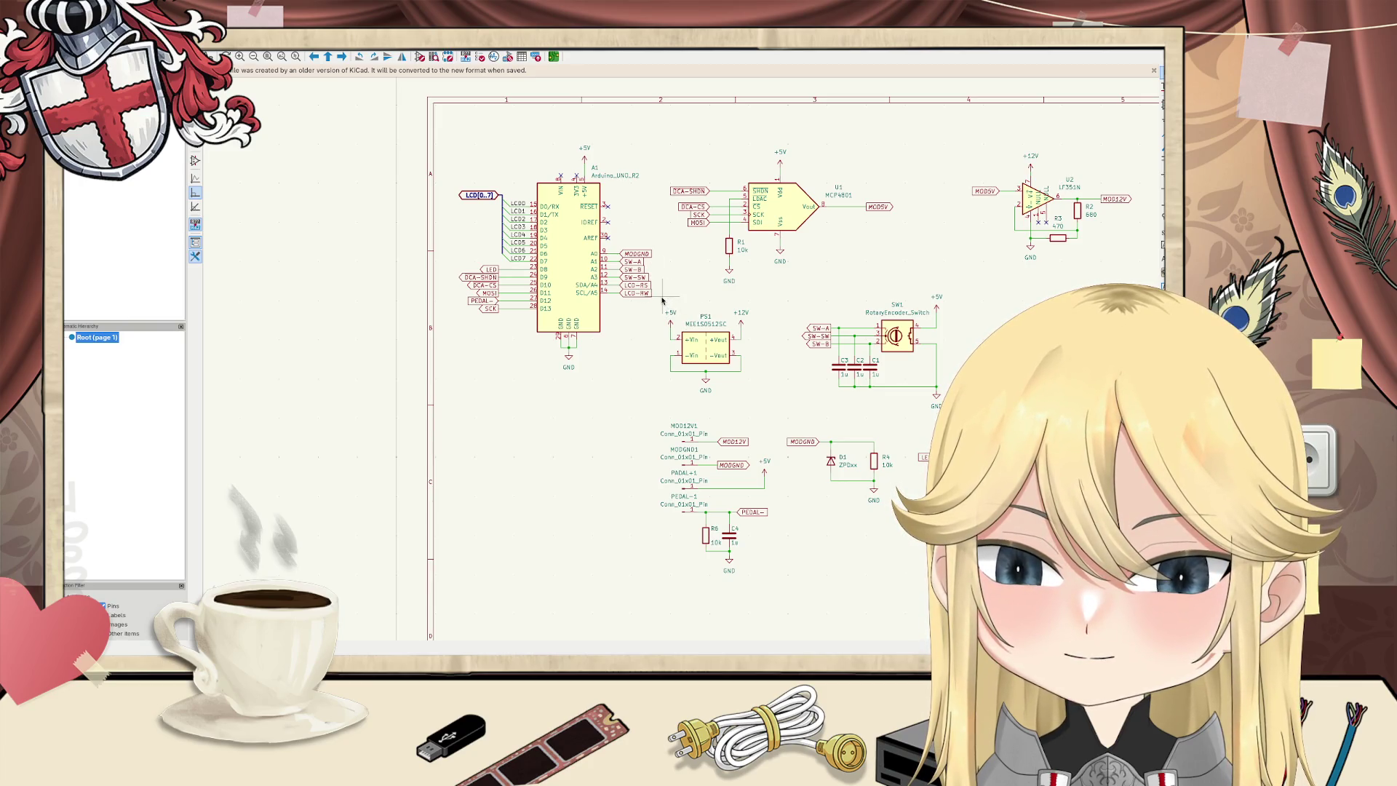
pyautogui.hotkey('alt', 'Tab')
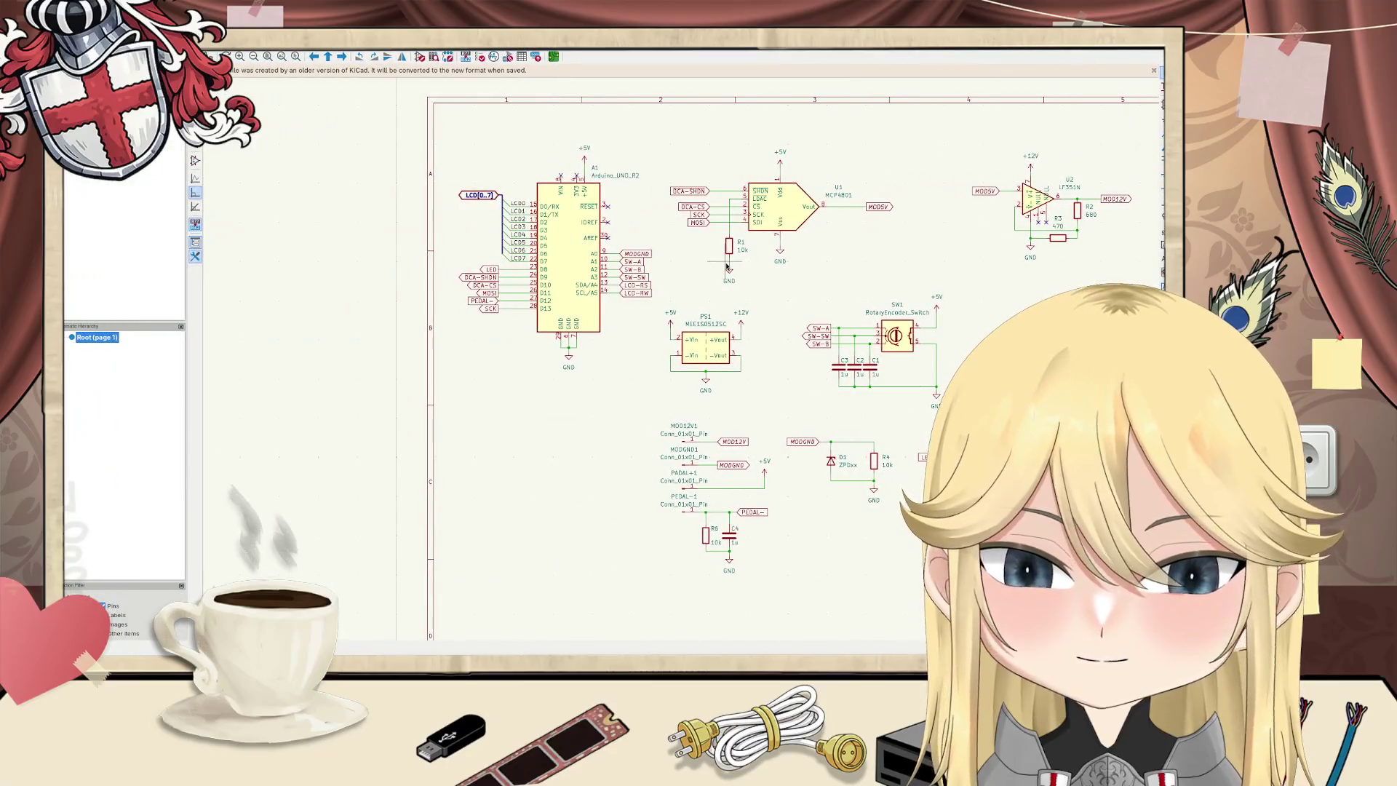
# Step: Inspect the U1 MCP4801 and U2 LF351N sections, then open a new empty Firefox tab
pyautogui.scroll(3, 756, 218)
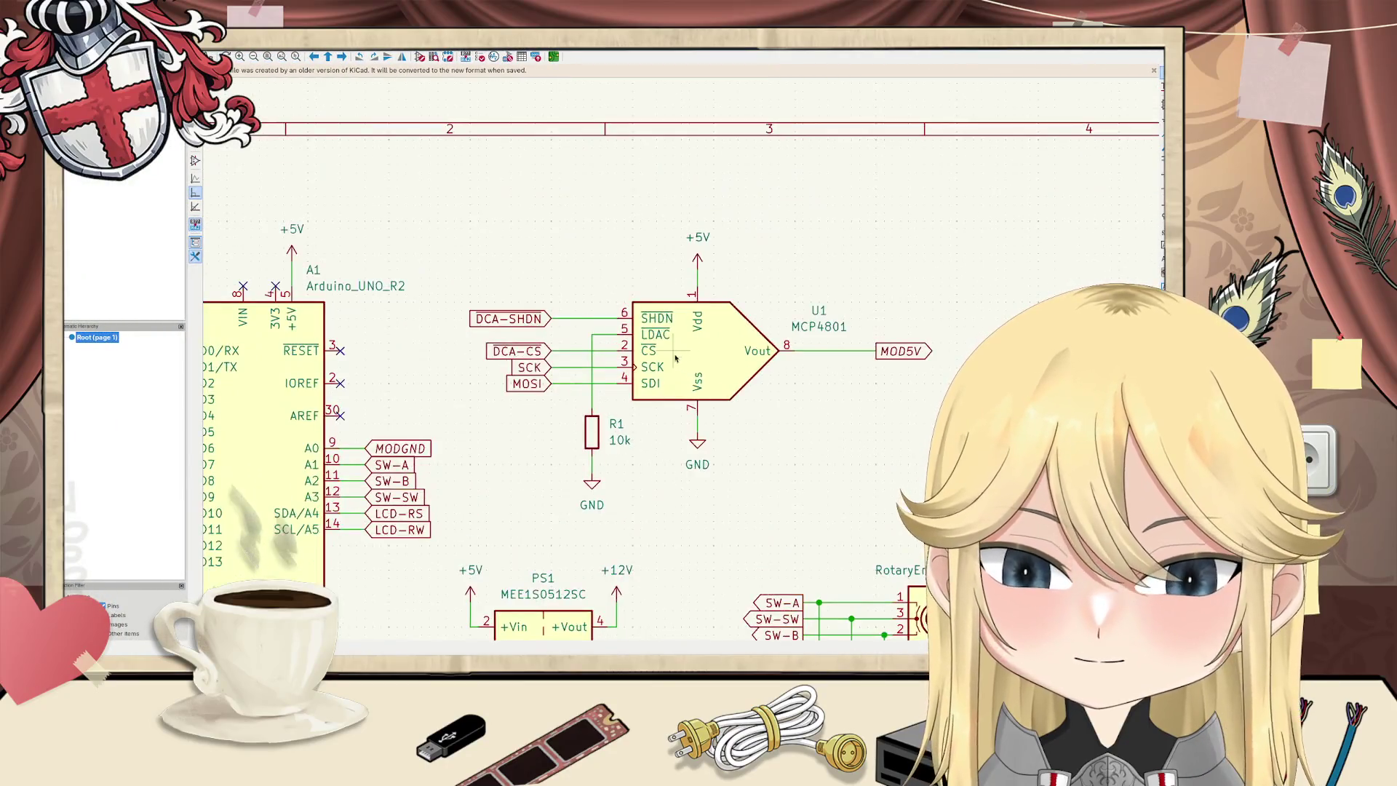
pyautogui.scroll(-2, 675, 357)
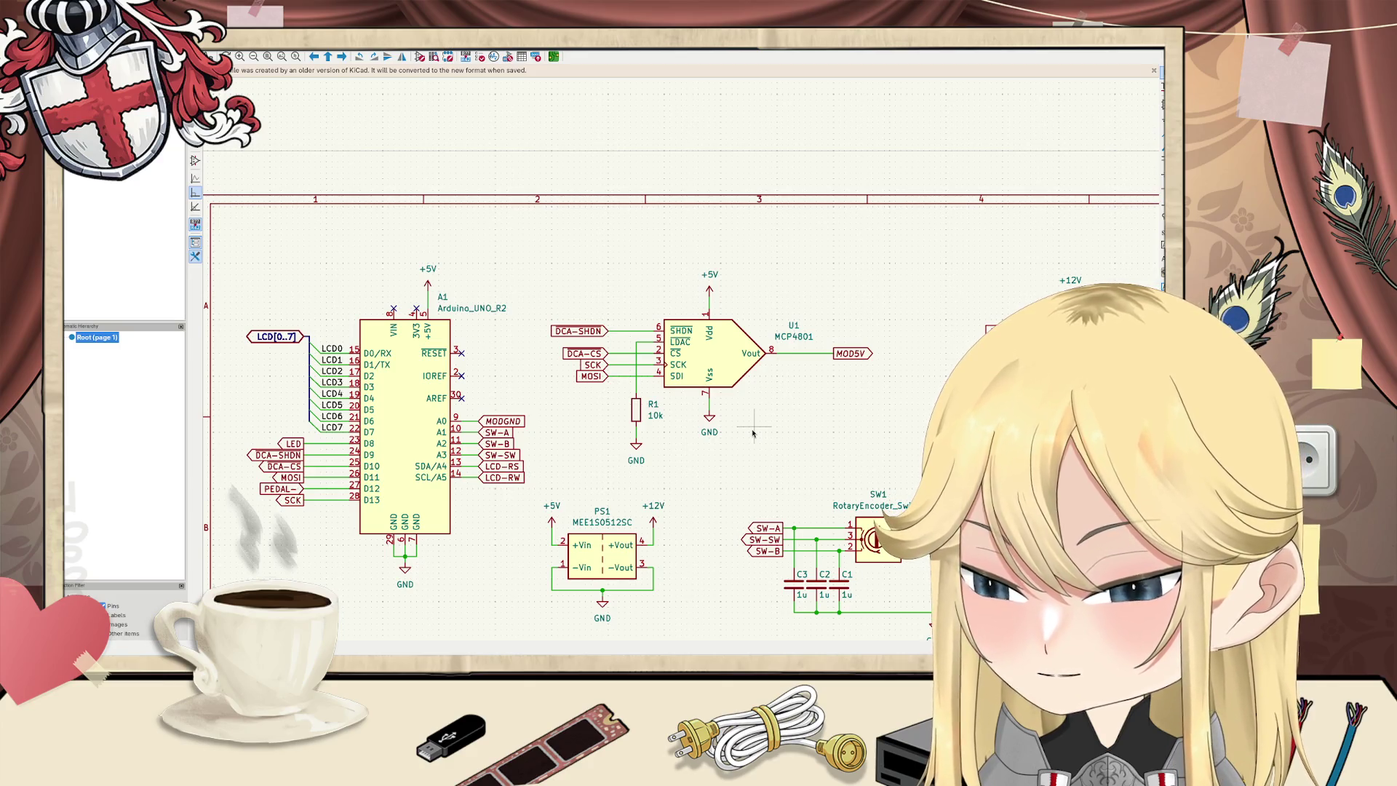
pyautogui.hscroll(3, 644, 390)
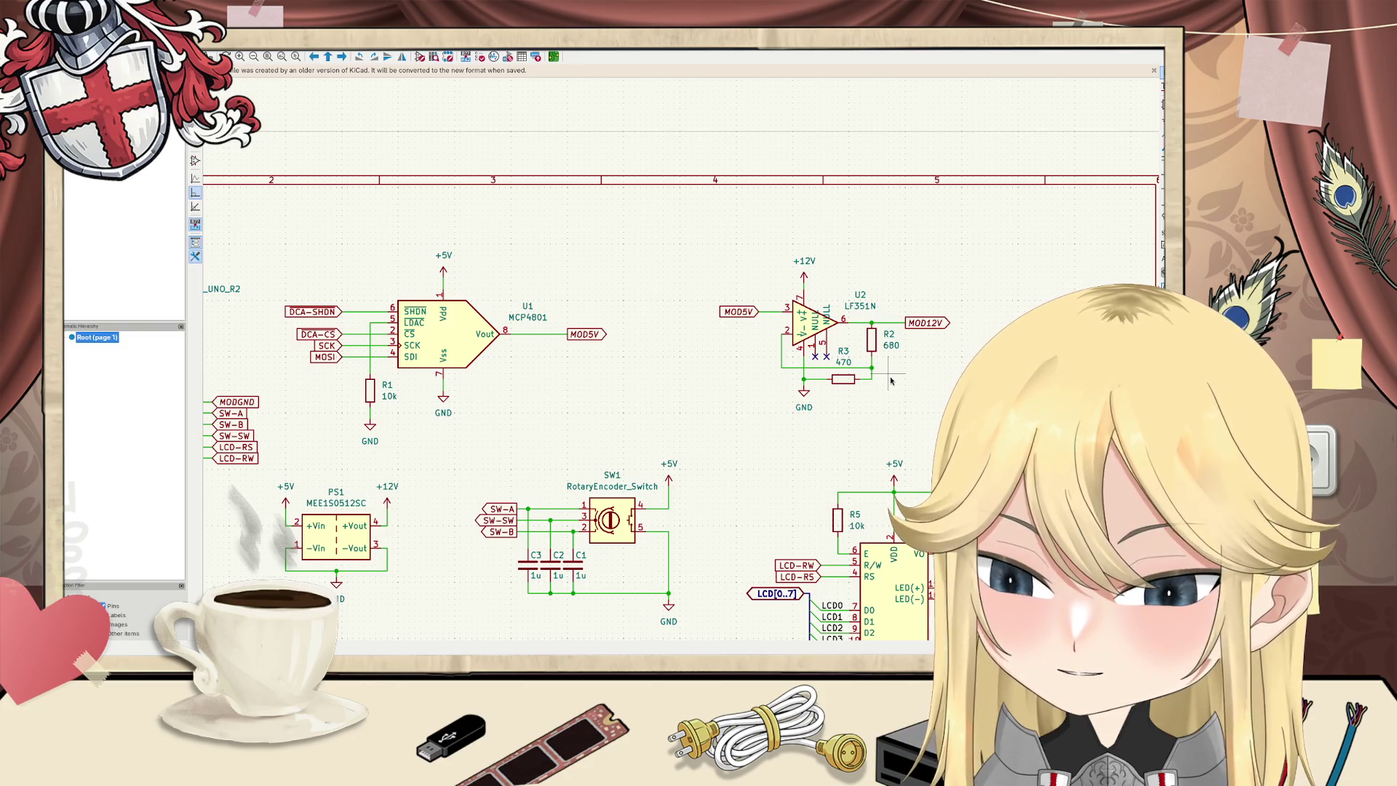
pyautogui.hotkey('alt', 'Tab')
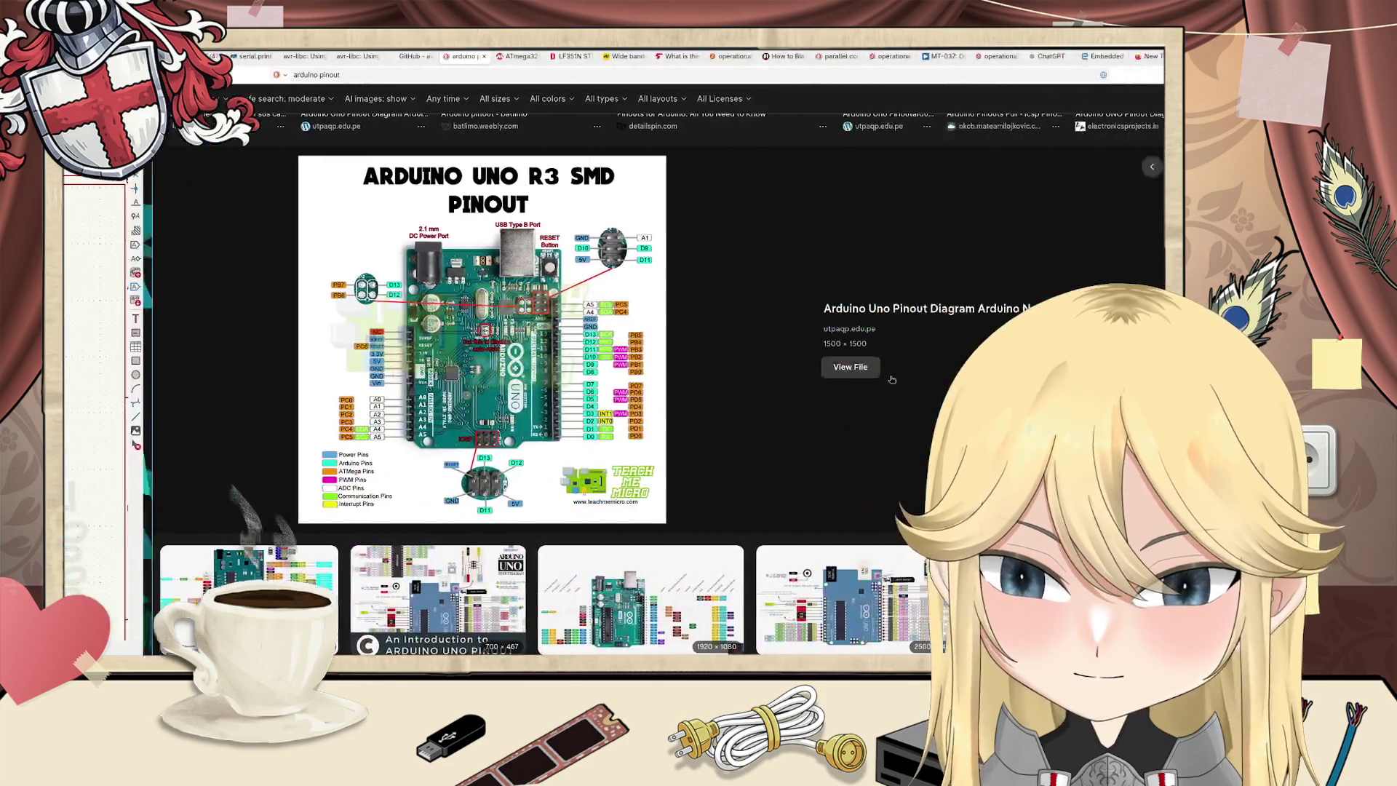
pyautogui.hotkey('ctrl', 't')
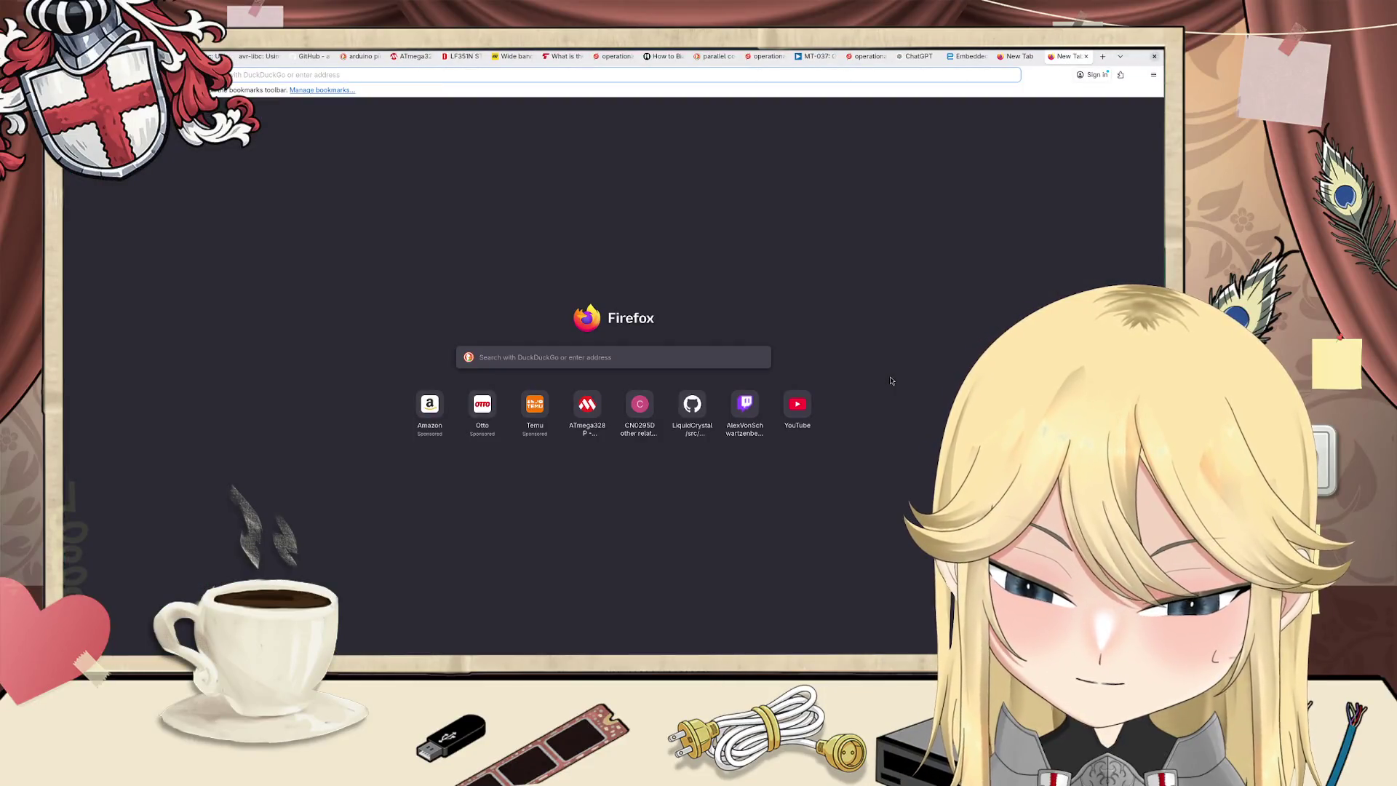
# Step: Search DuckDuckGo for the 1n4148w datasheet and open Vishay's 1N4148W-G datasheet PDF
pyautogui.write('1n')
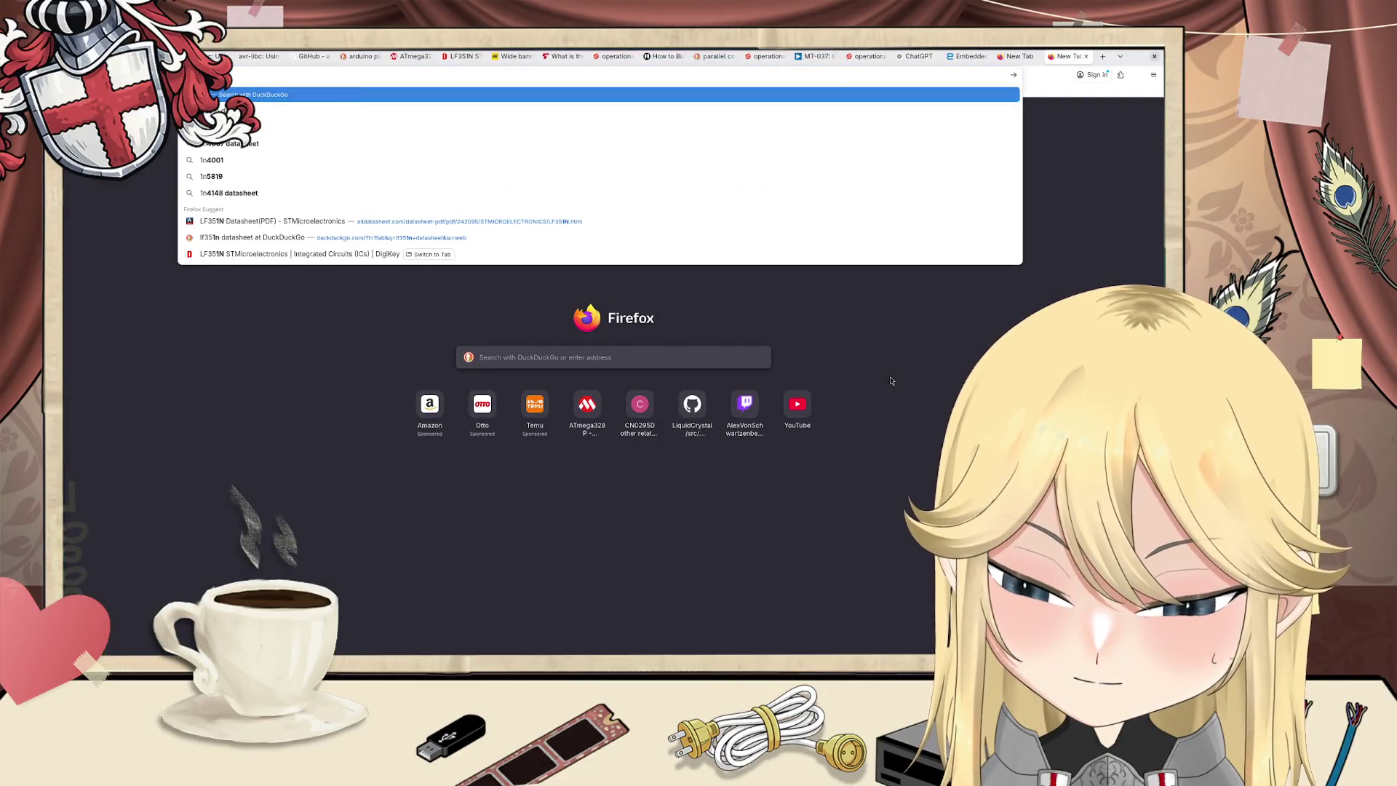
pyautogui.write('41')
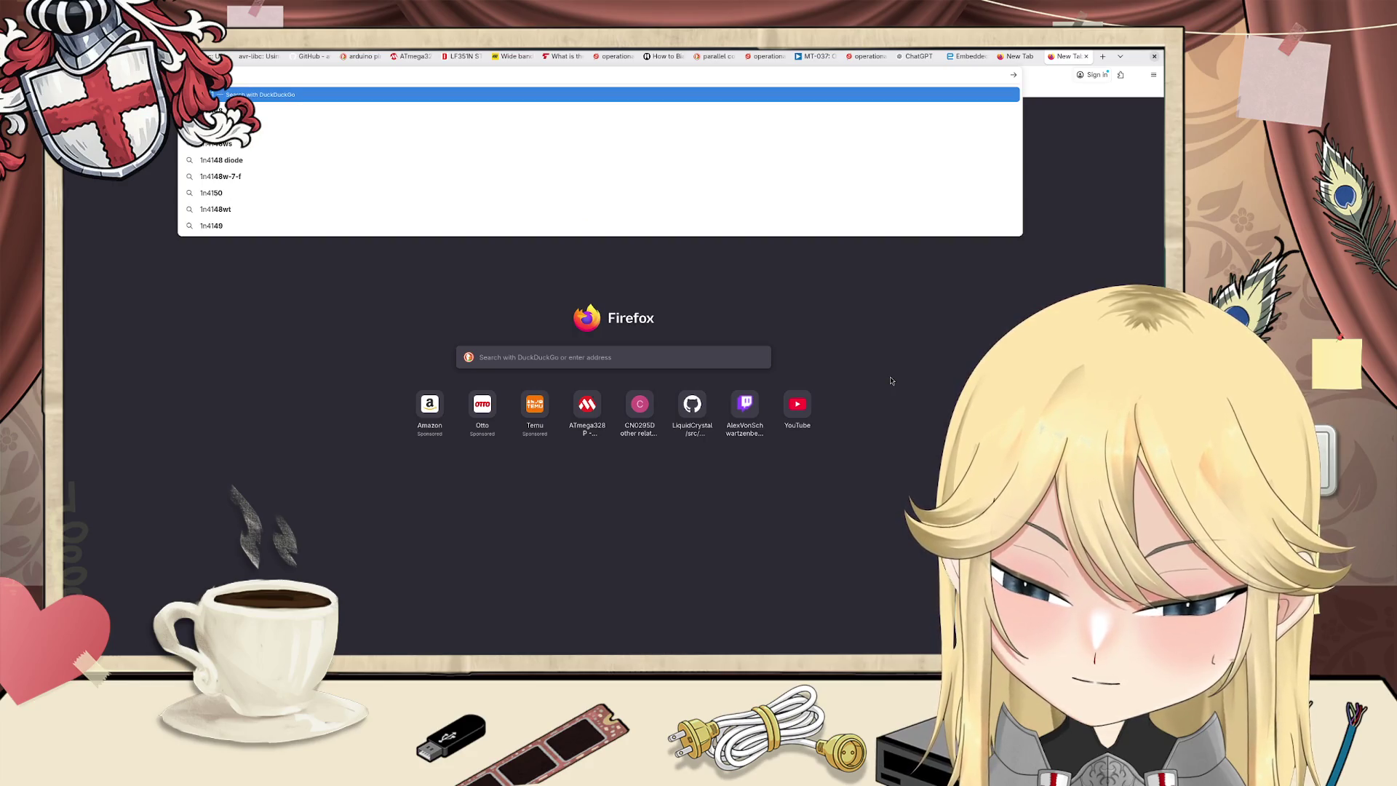
pyautogui.write('w')
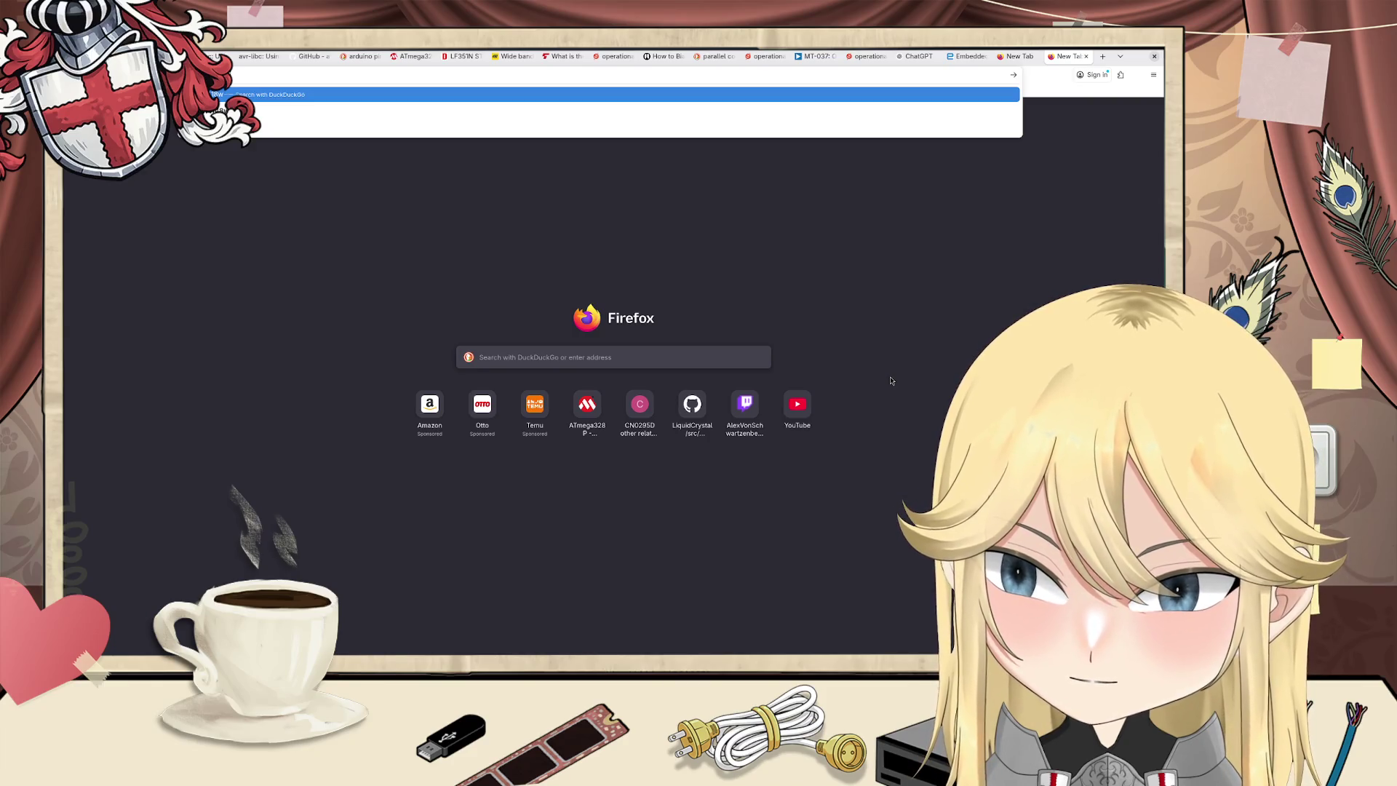
pyautogui.write('-')
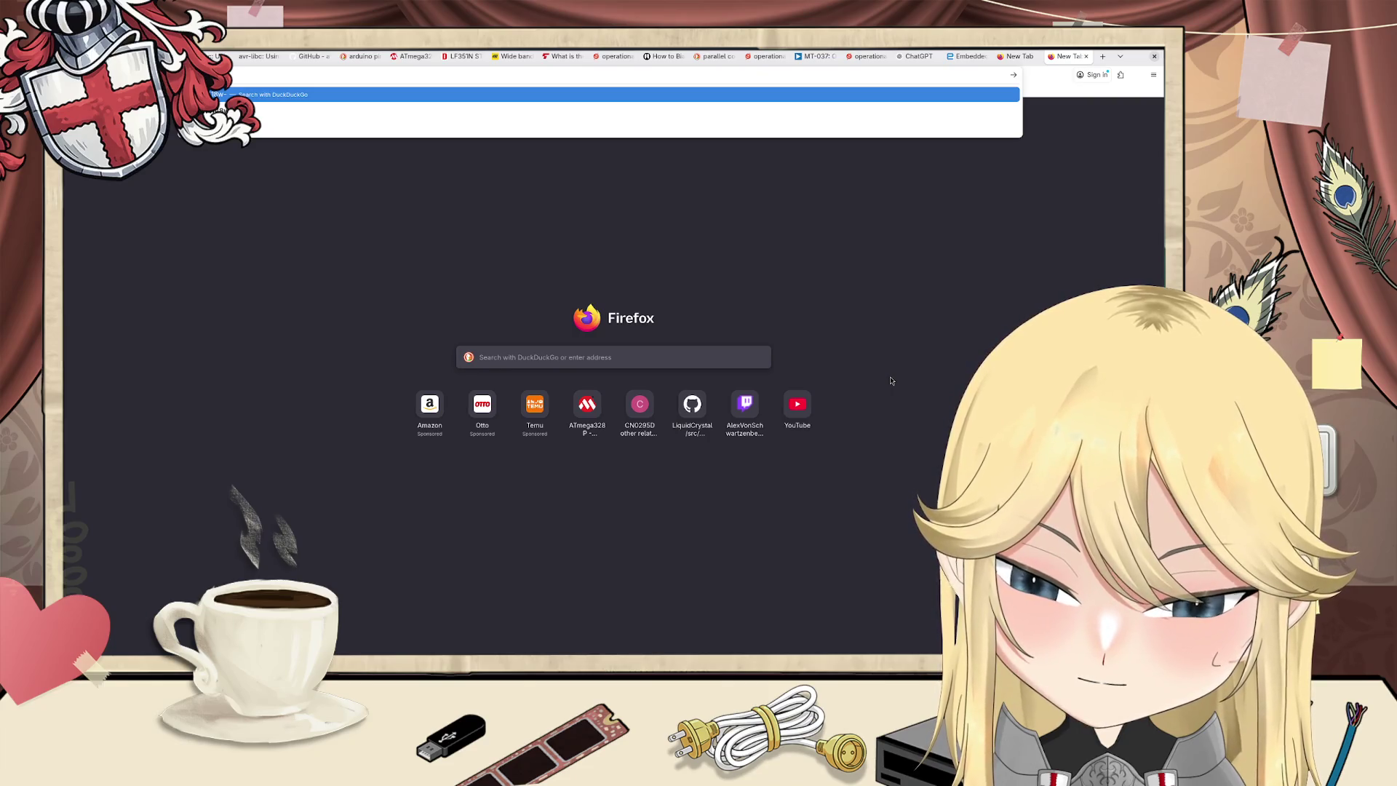
pyautogui.write('0r')
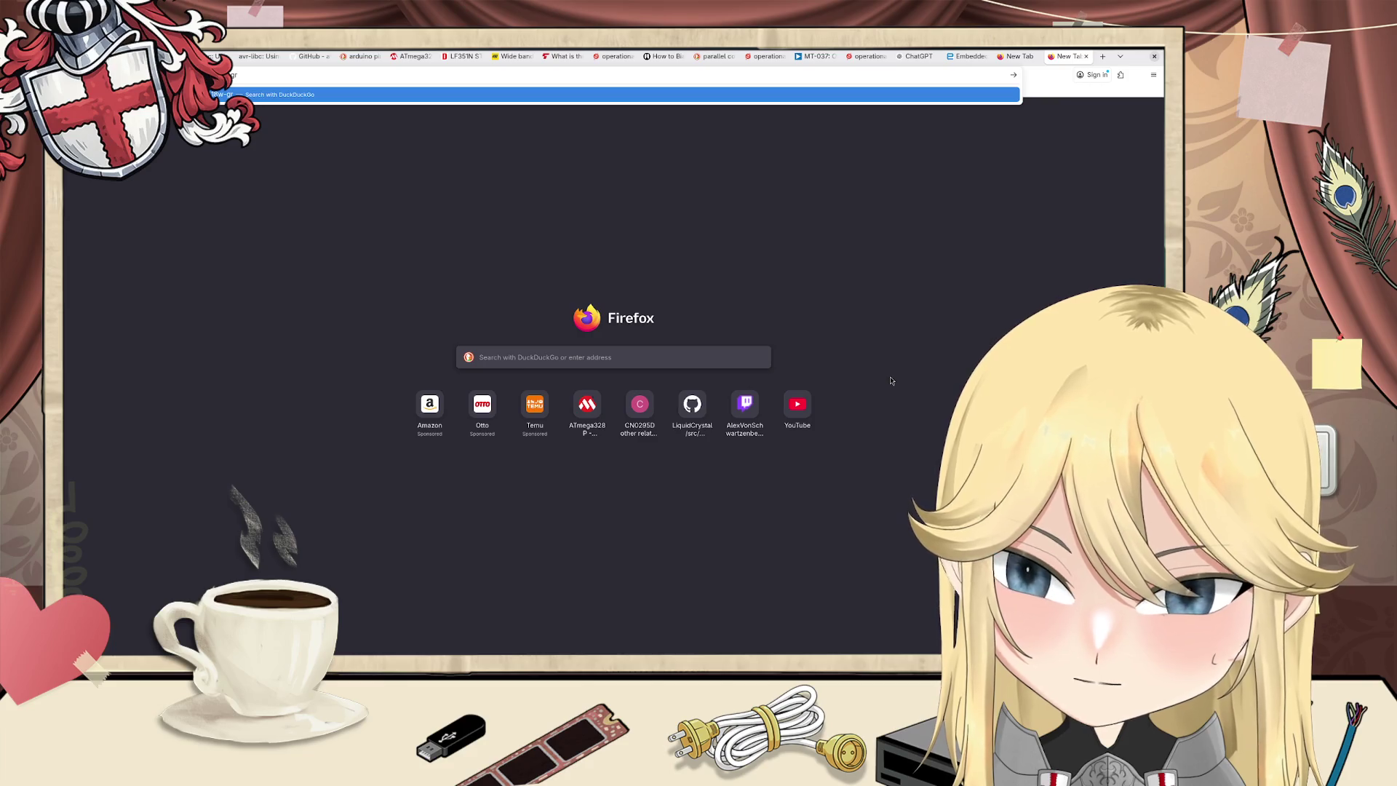
pyautogui.press('BackSpace')
pyautogui.press('BackSpace')
pyautogui.write('dat')
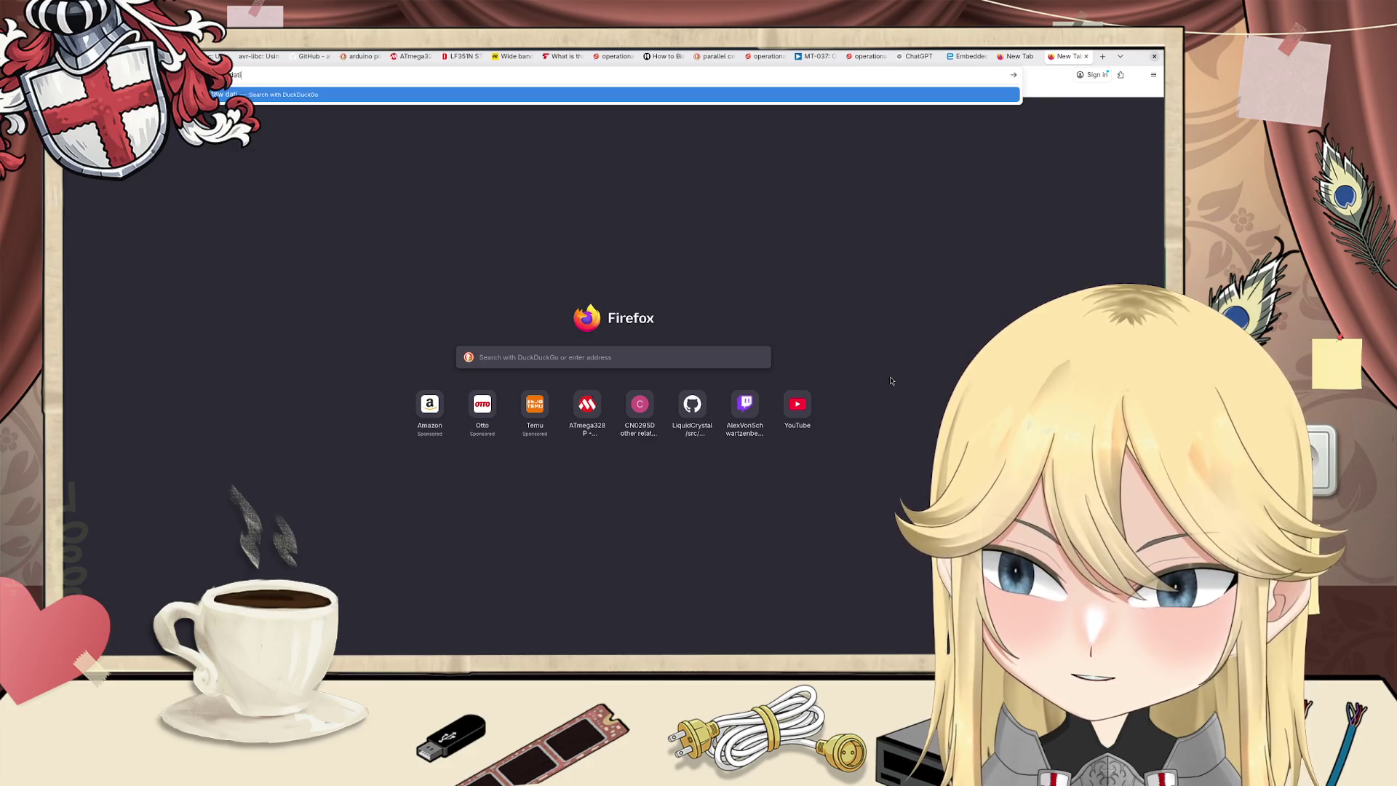
pyautogui.write('asheet')
pyautogui.press('Return')
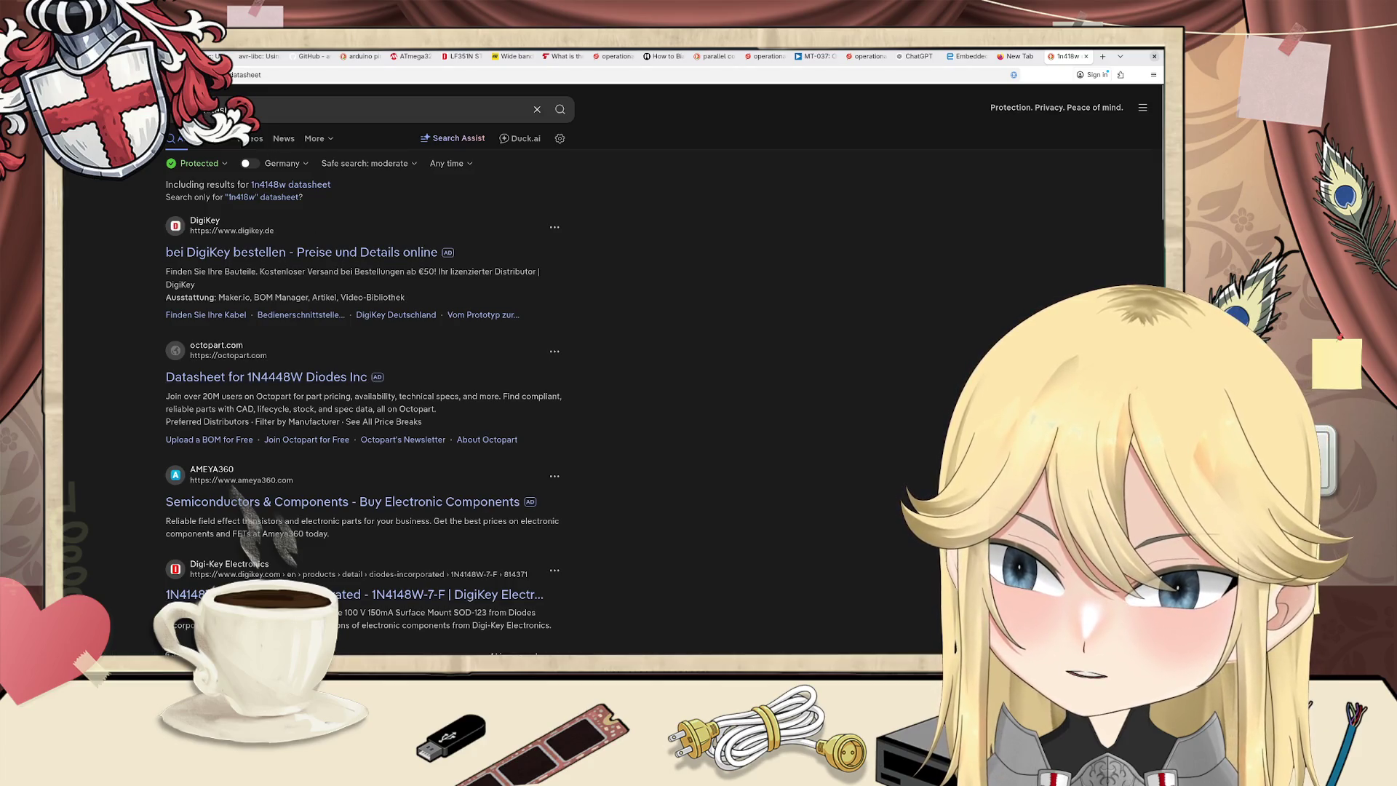
pyautogui.click(231, 148)
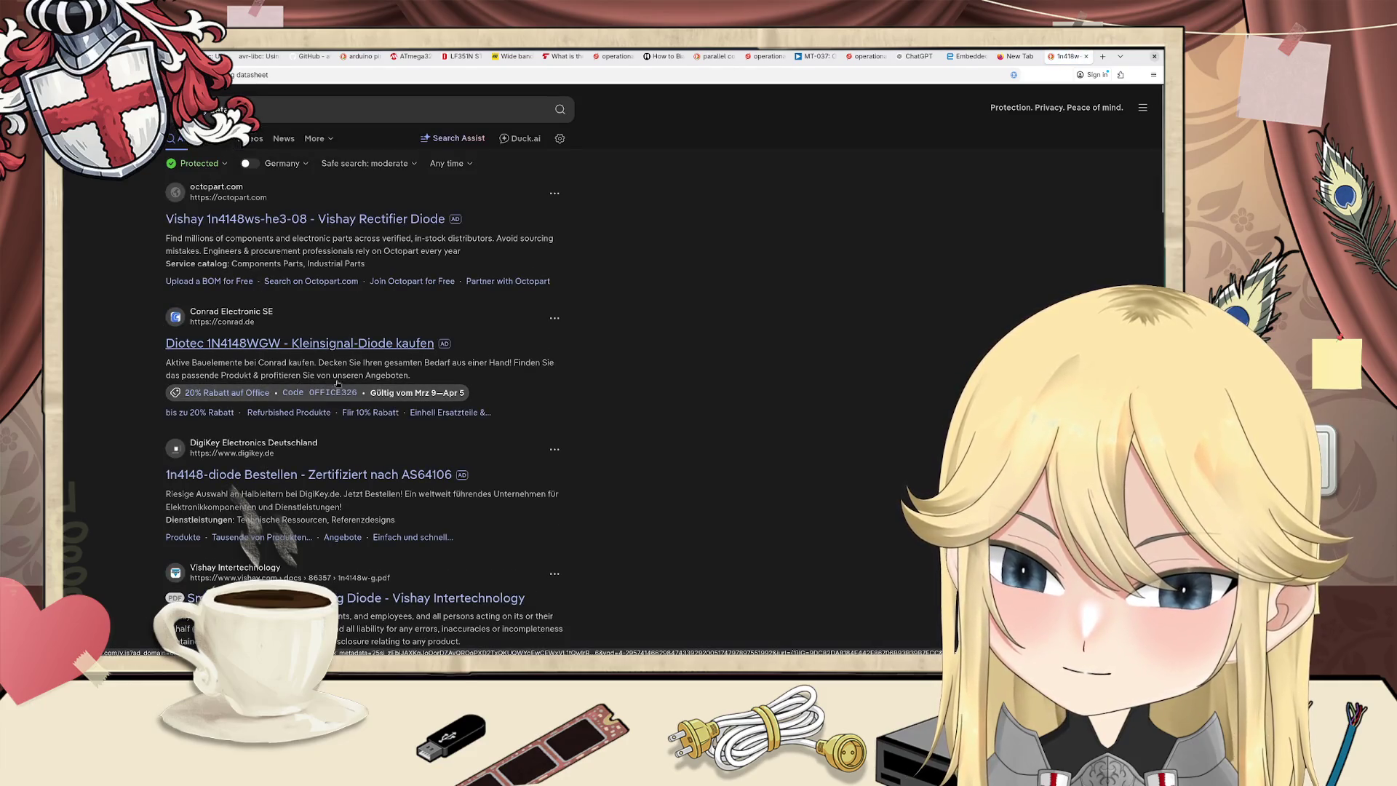
pyautogui.scroll(-3, 308, 513)
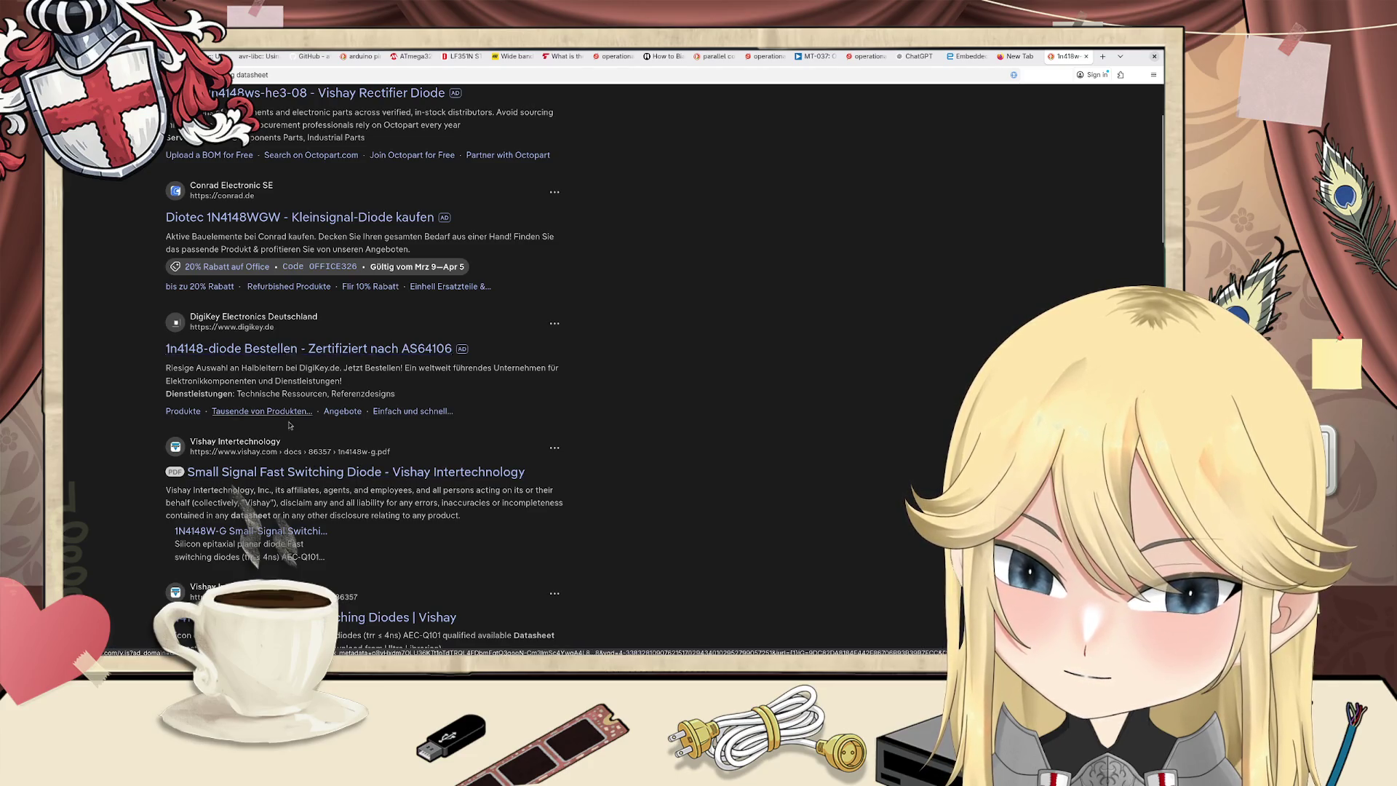
pyautogui.click(280, 473)
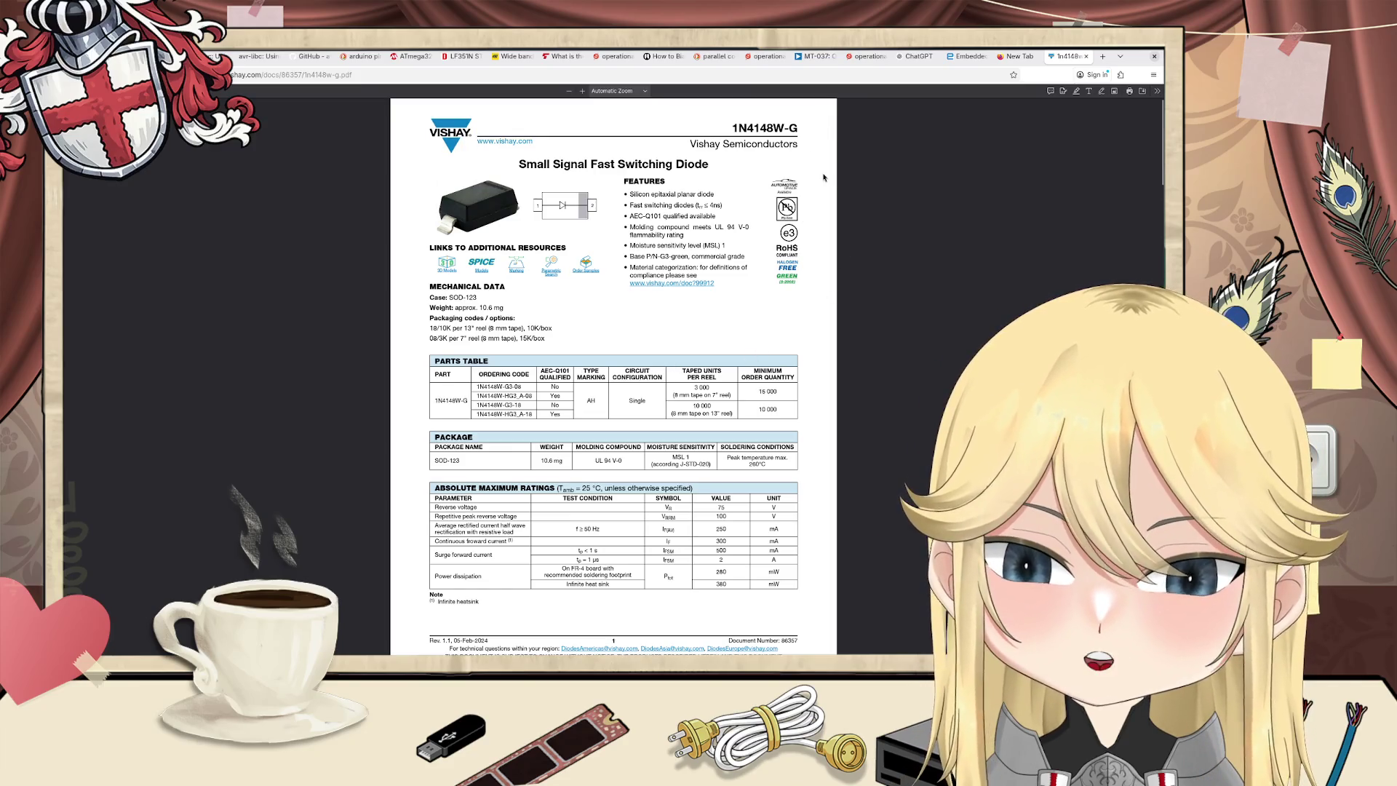
pyautogui.scroll(-3, 630, 306)
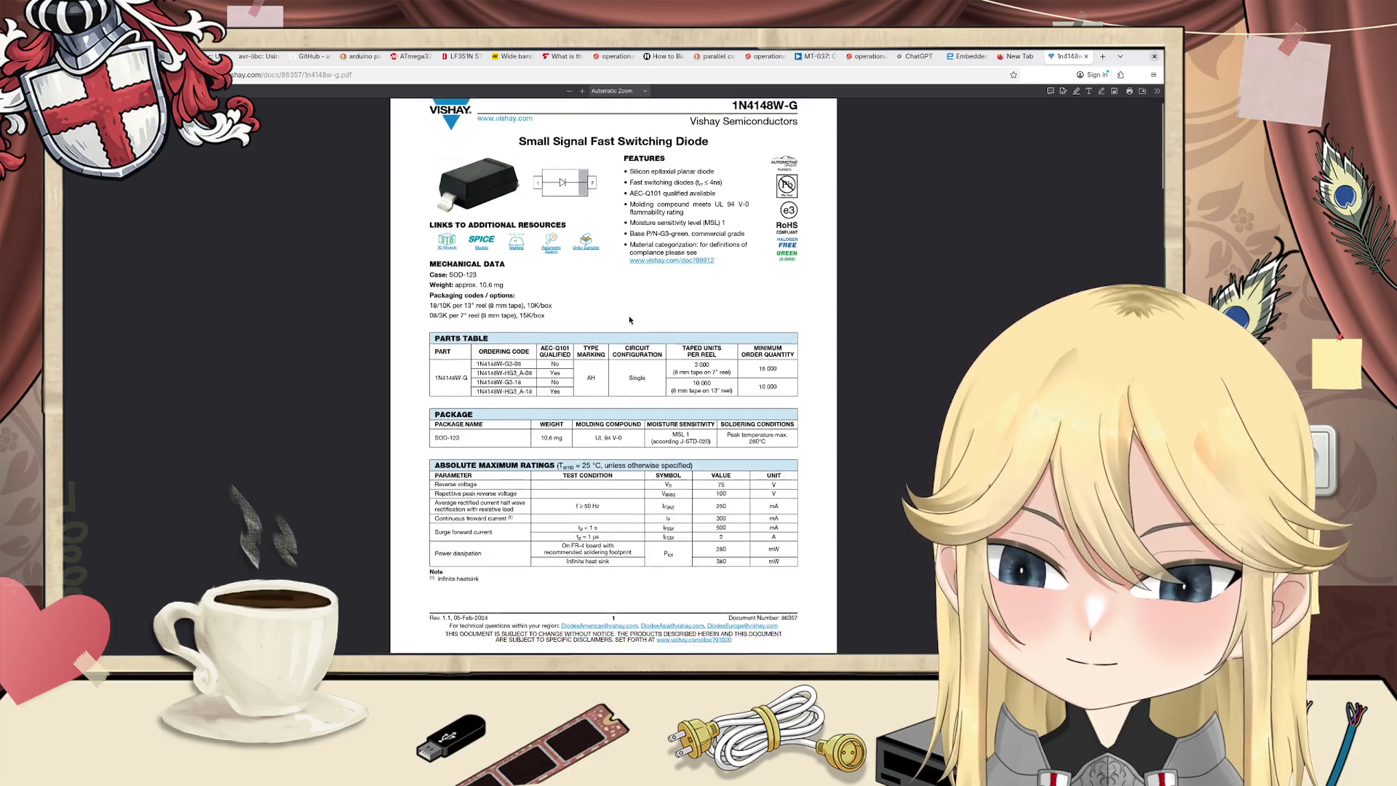
pyautogui.scroll(-1, 608, 340)
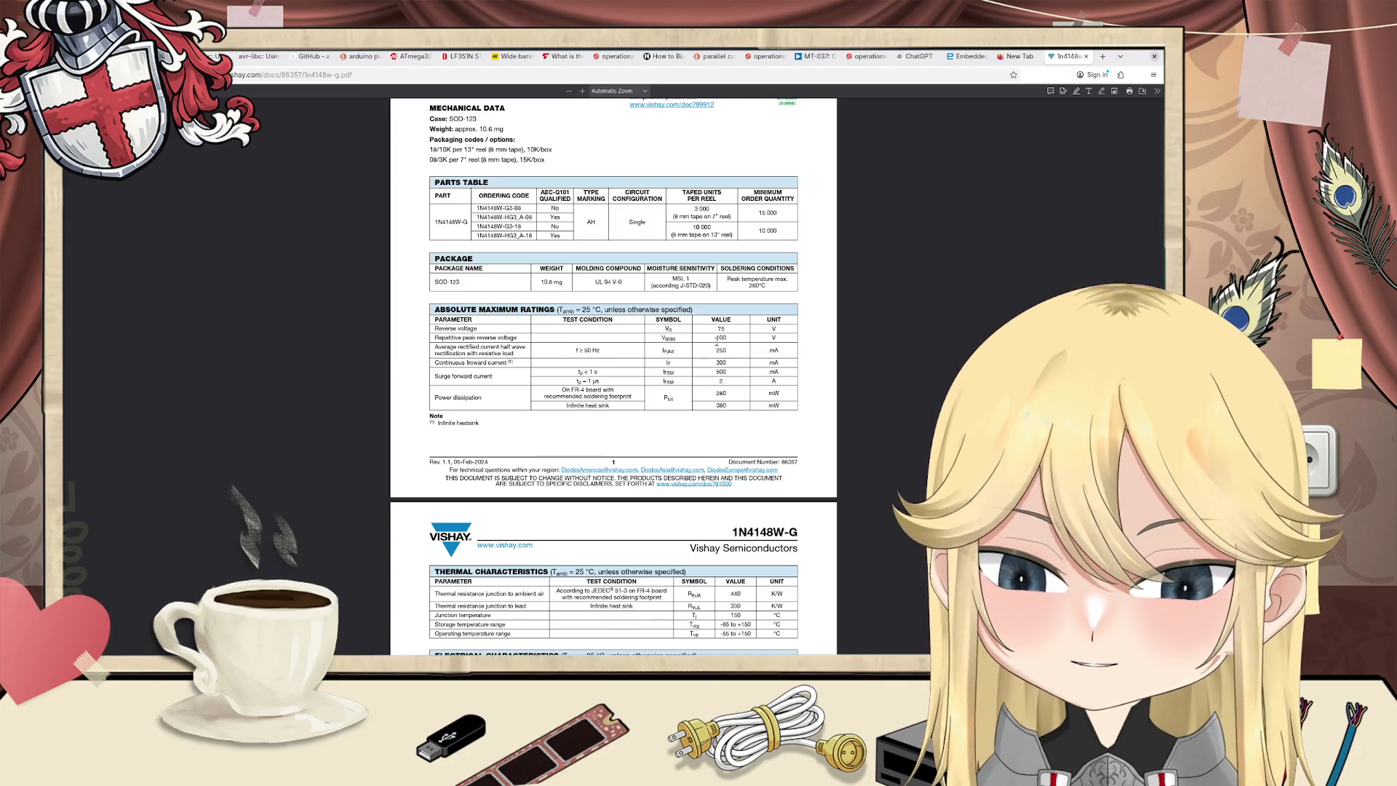
pyautogui.hotkey('ctrl', 't')
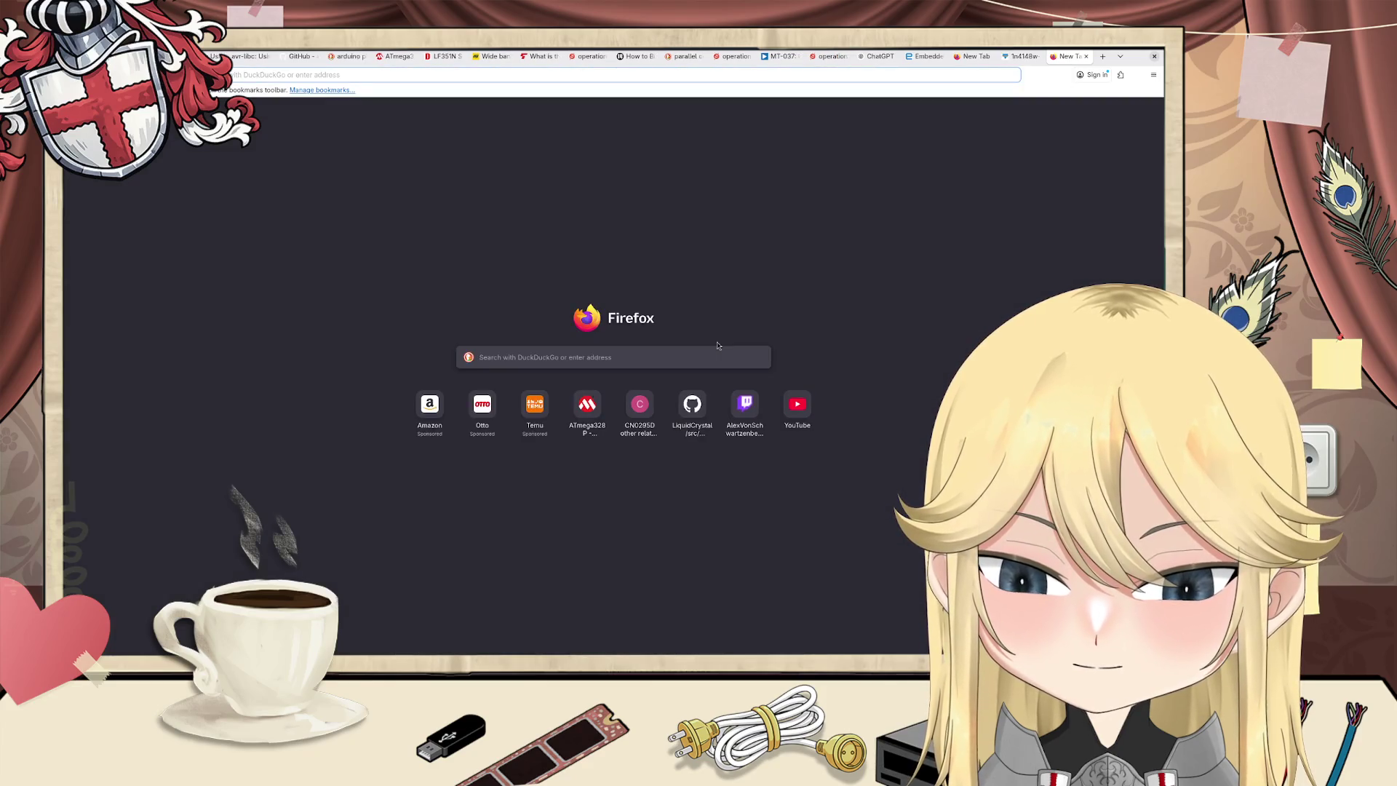
# Step: Search 'how to invert voltage' and open Analog Devices' 'How to Invert Voltages' article
pyautogui.write('how to in')
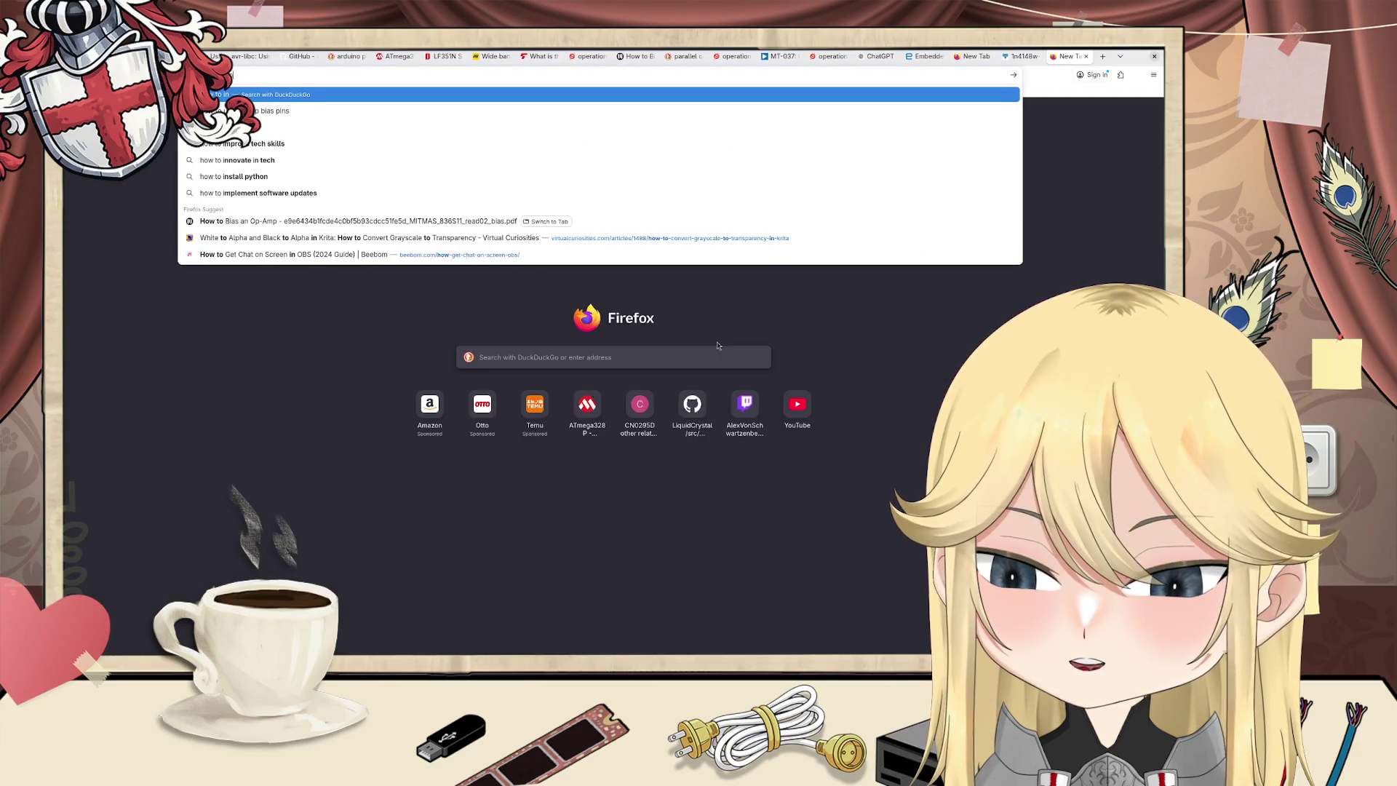
pyautogui.write('vert v')
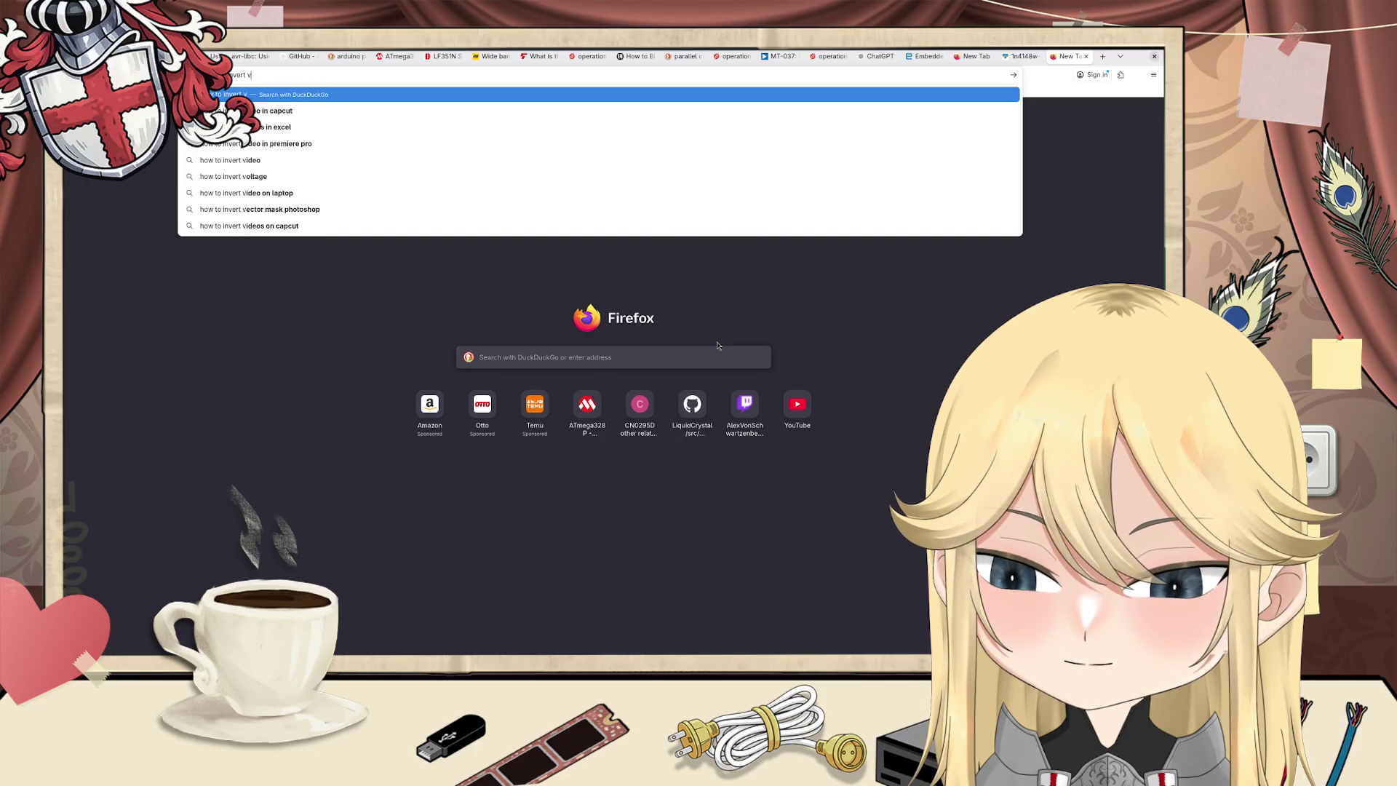
pyautogui.write('oltage')
pyautogui.press('Return')
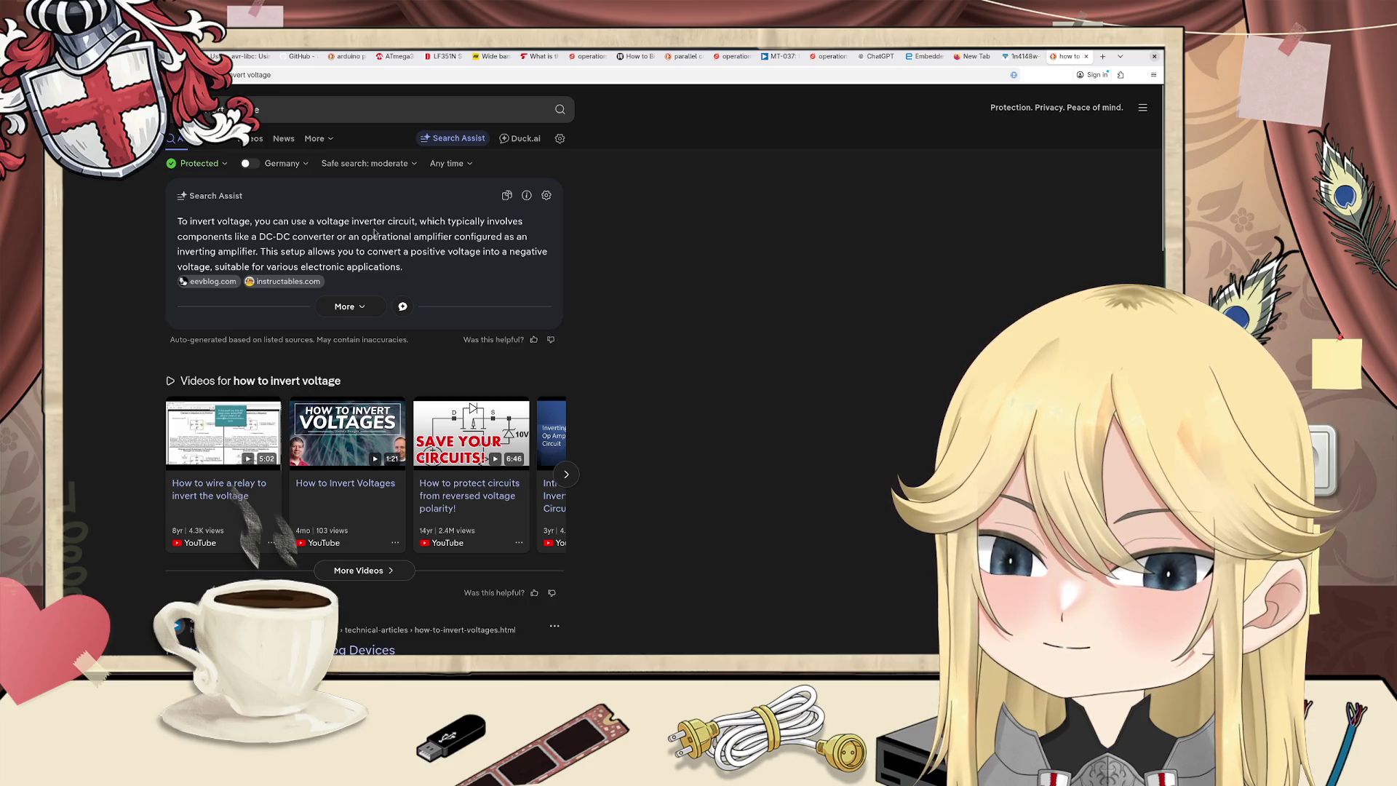
pyautogui.moveTo(261, 237); pyautogui.dragTo(518, 239)
pyautogui.click(518, 239)
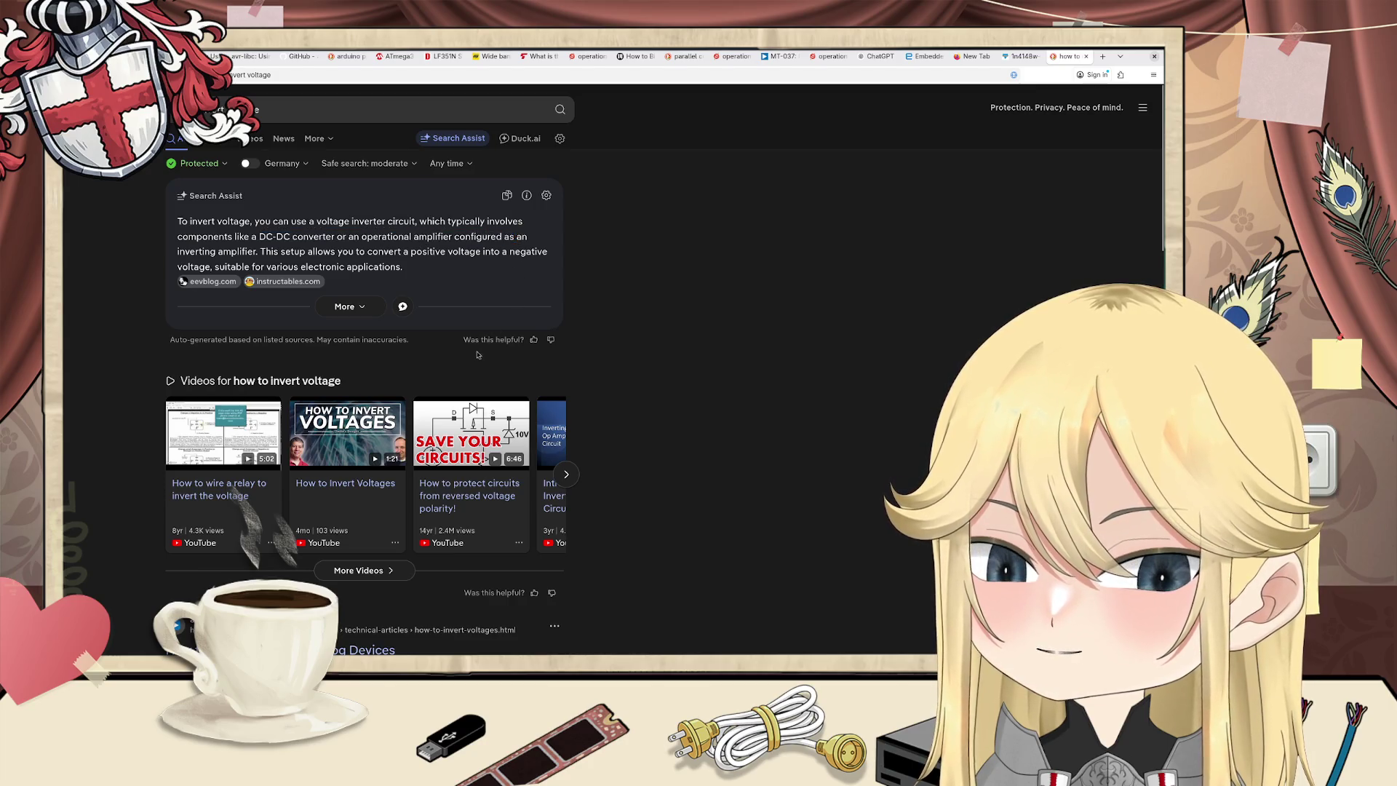
pyautogui.scroll(-5, 405, 363)
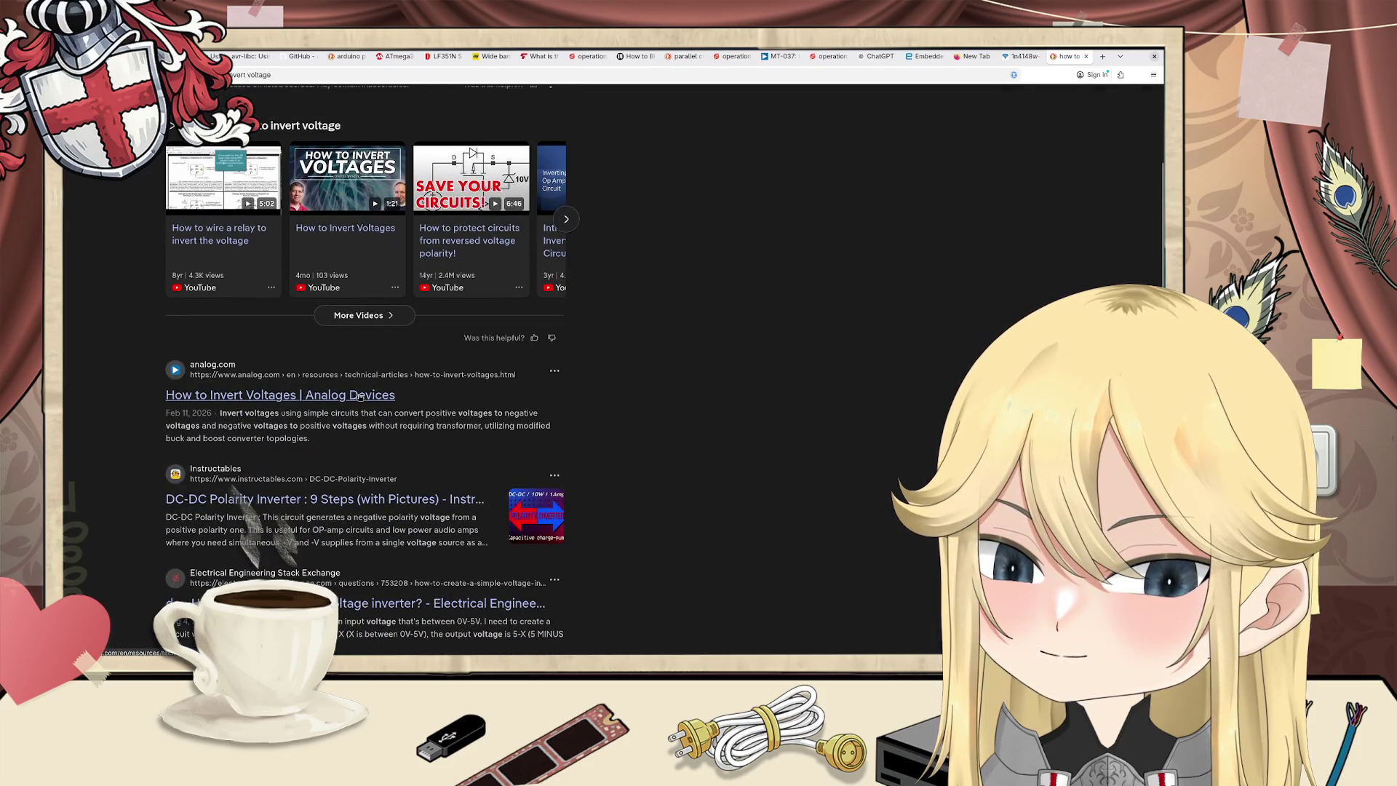
pyautogui.click(360, 396)
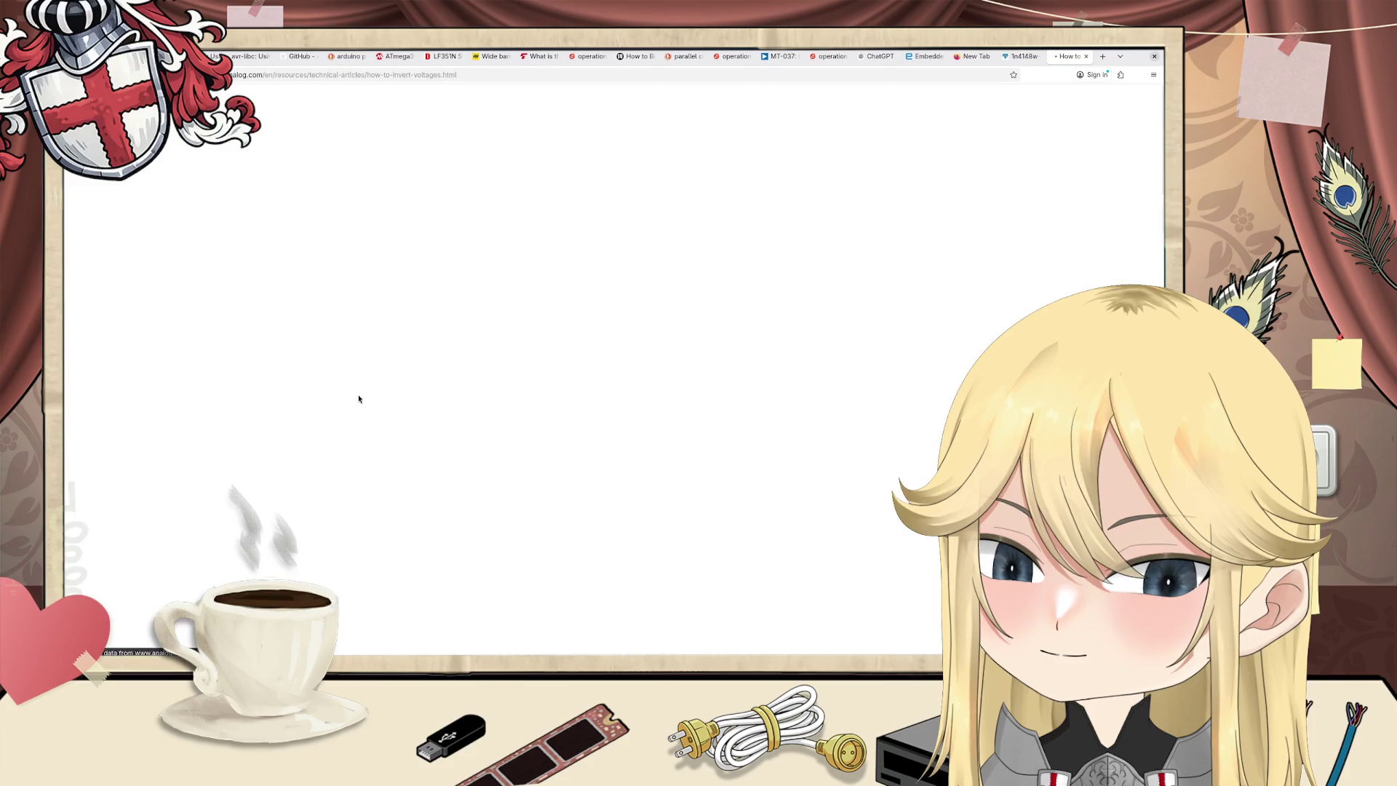
# Step: Dismiss the cookie consent notice on the Analog Devices article
pyautogui.scroll(-2, 367, 392)
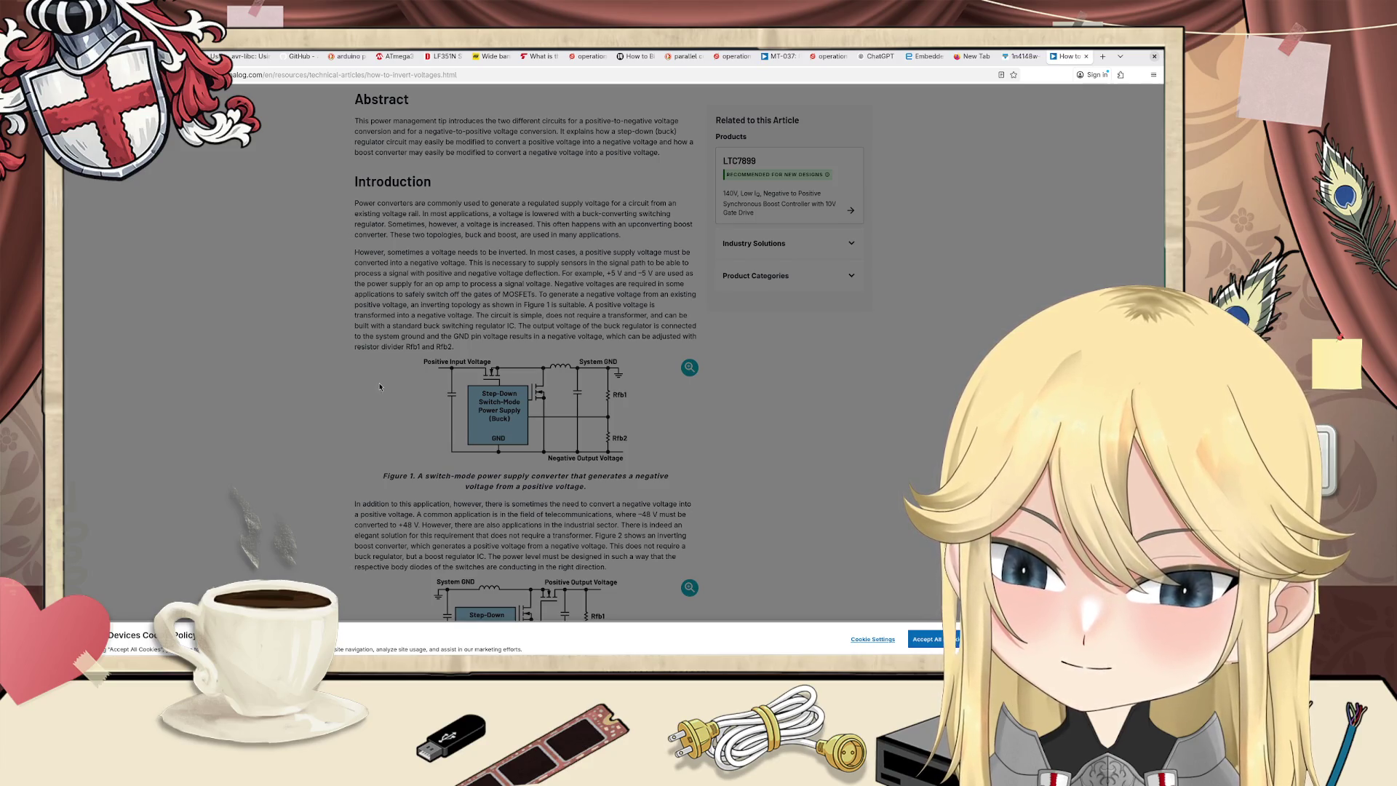
pyautogui.scroll(-3, 379, 387)
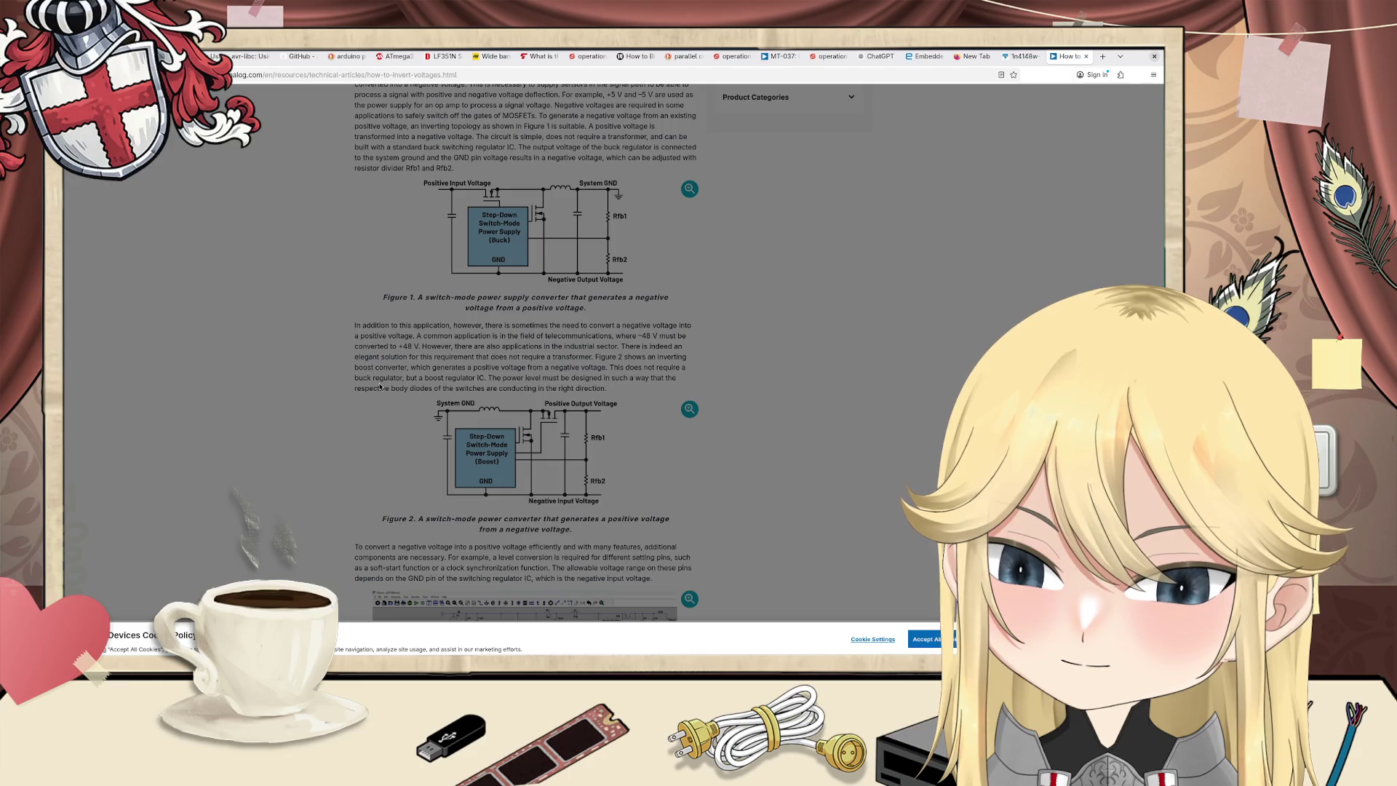
pyautogui.scroll(2, 484, 335)
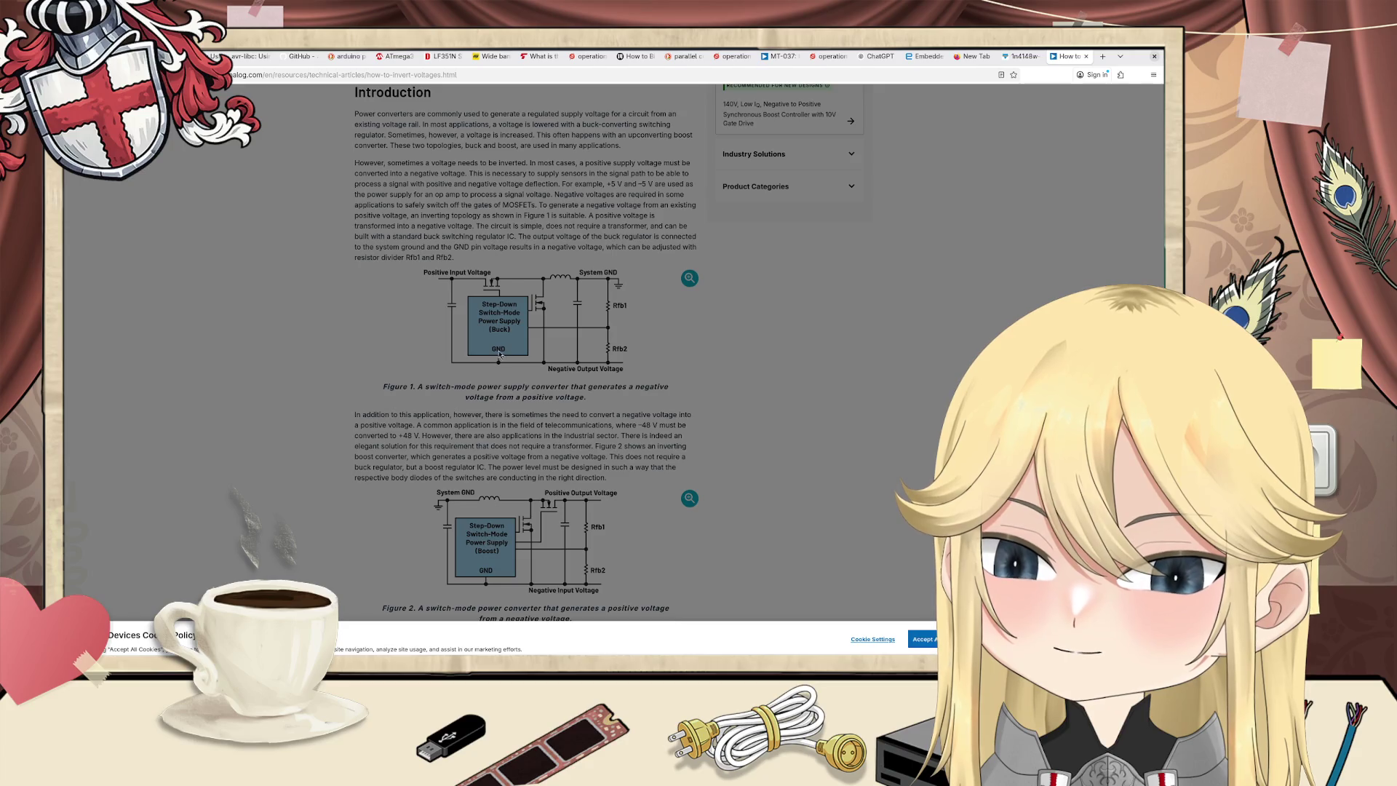
pyautogui.click(530, 272)
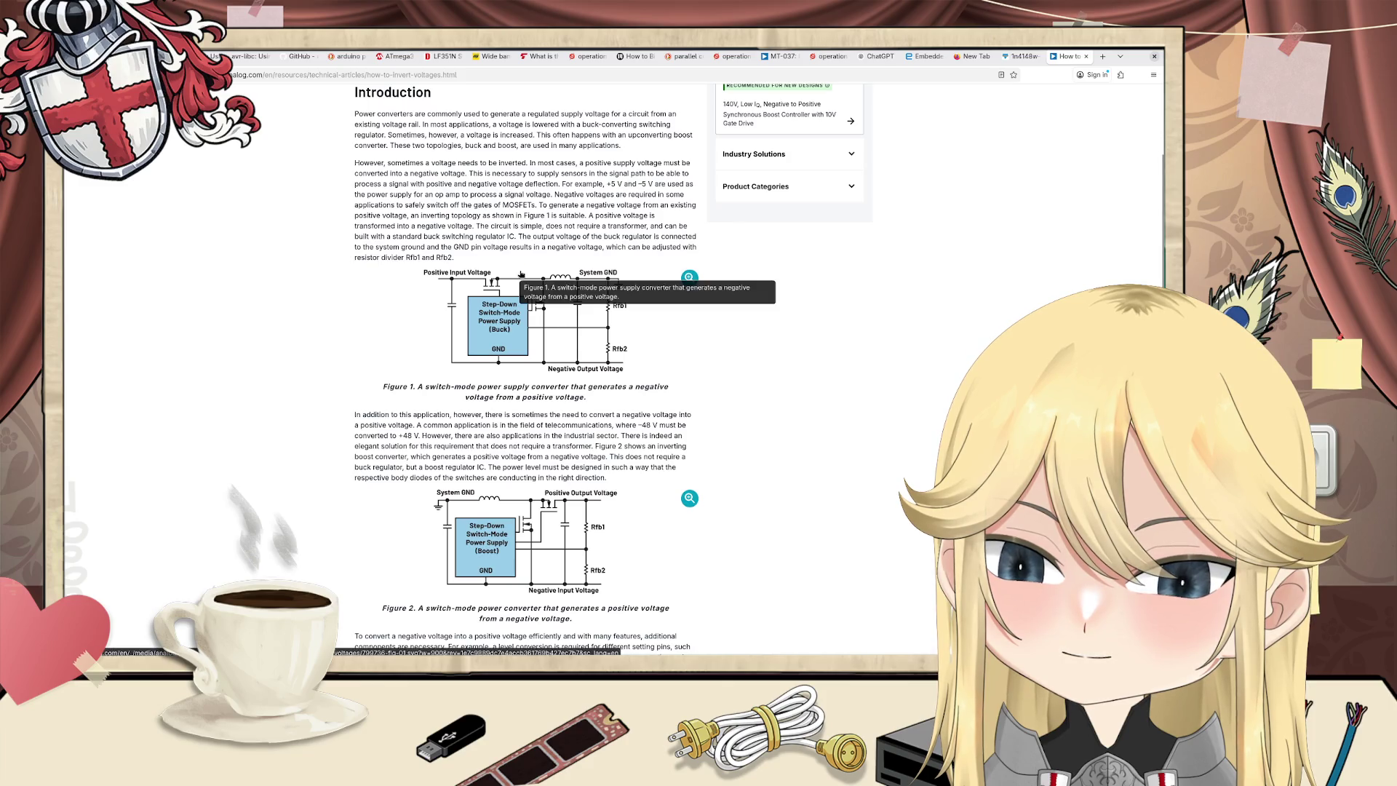
# Step: Go back to the results and open the Stack Exchange question 'How to create a simple voltage inverter?'
pyautogui.scroll(-5, 524, 277)
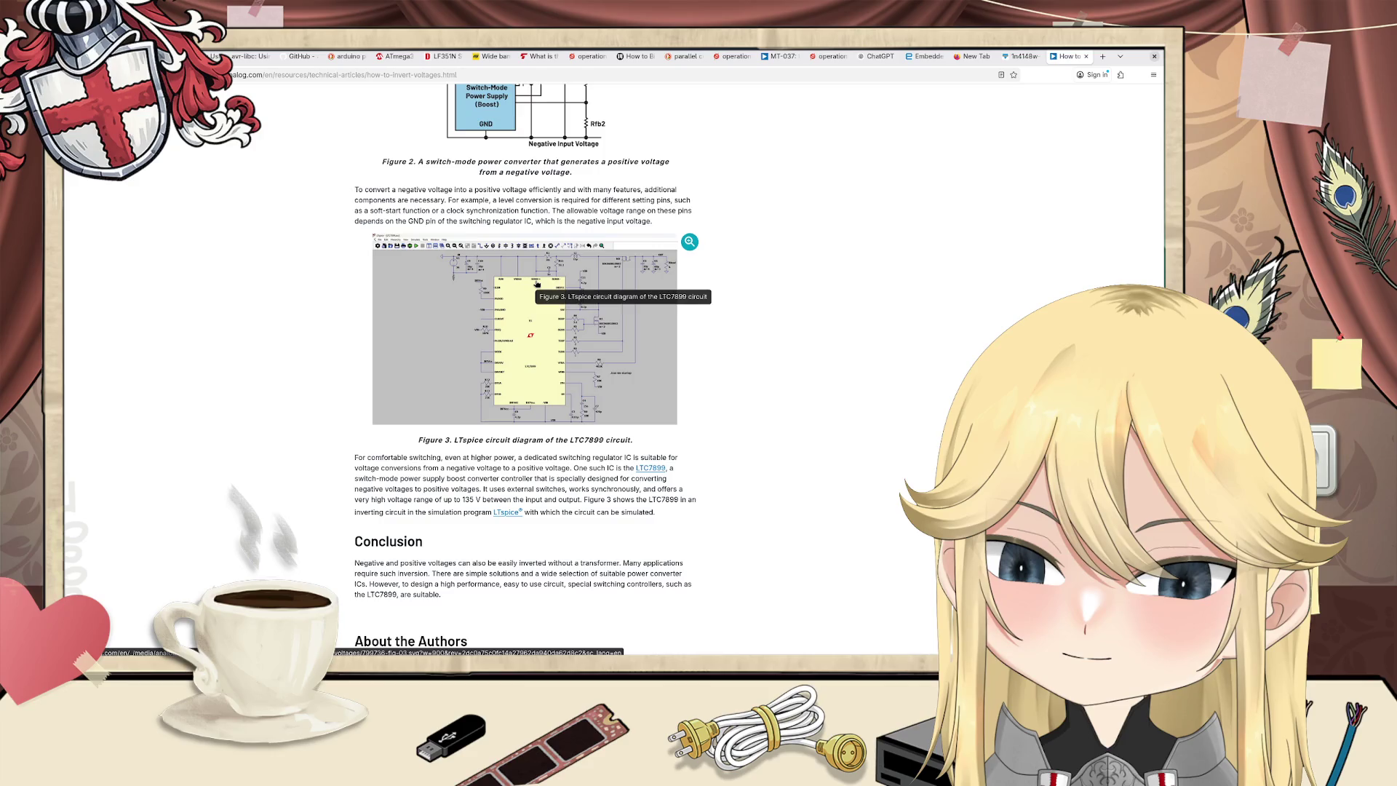
pyautogui.scroll(-5, 542, 284)
pyautogui.hotkey('alt', 'Left')
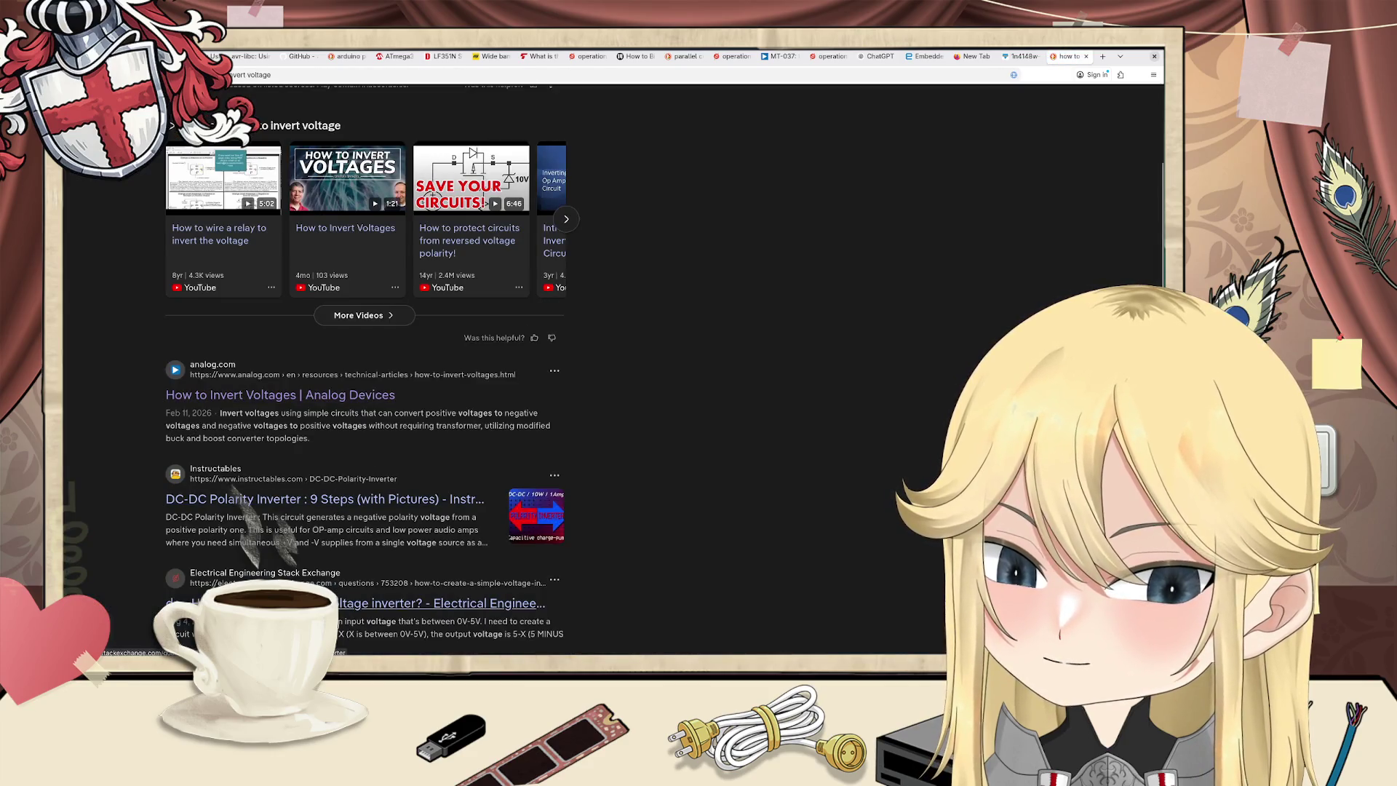
pyautogui.click(437, 603)
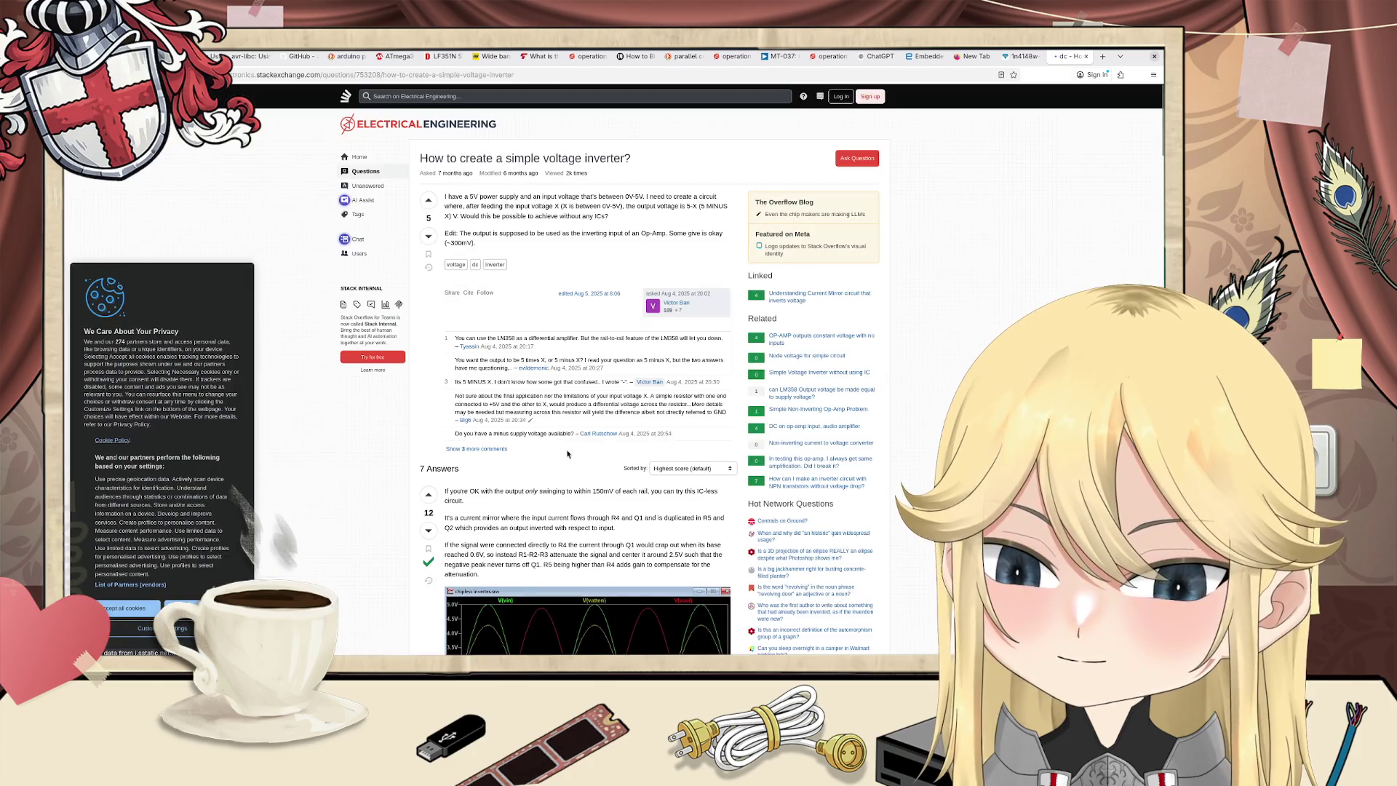
pyautogui.scroll(-3, 546, 460)
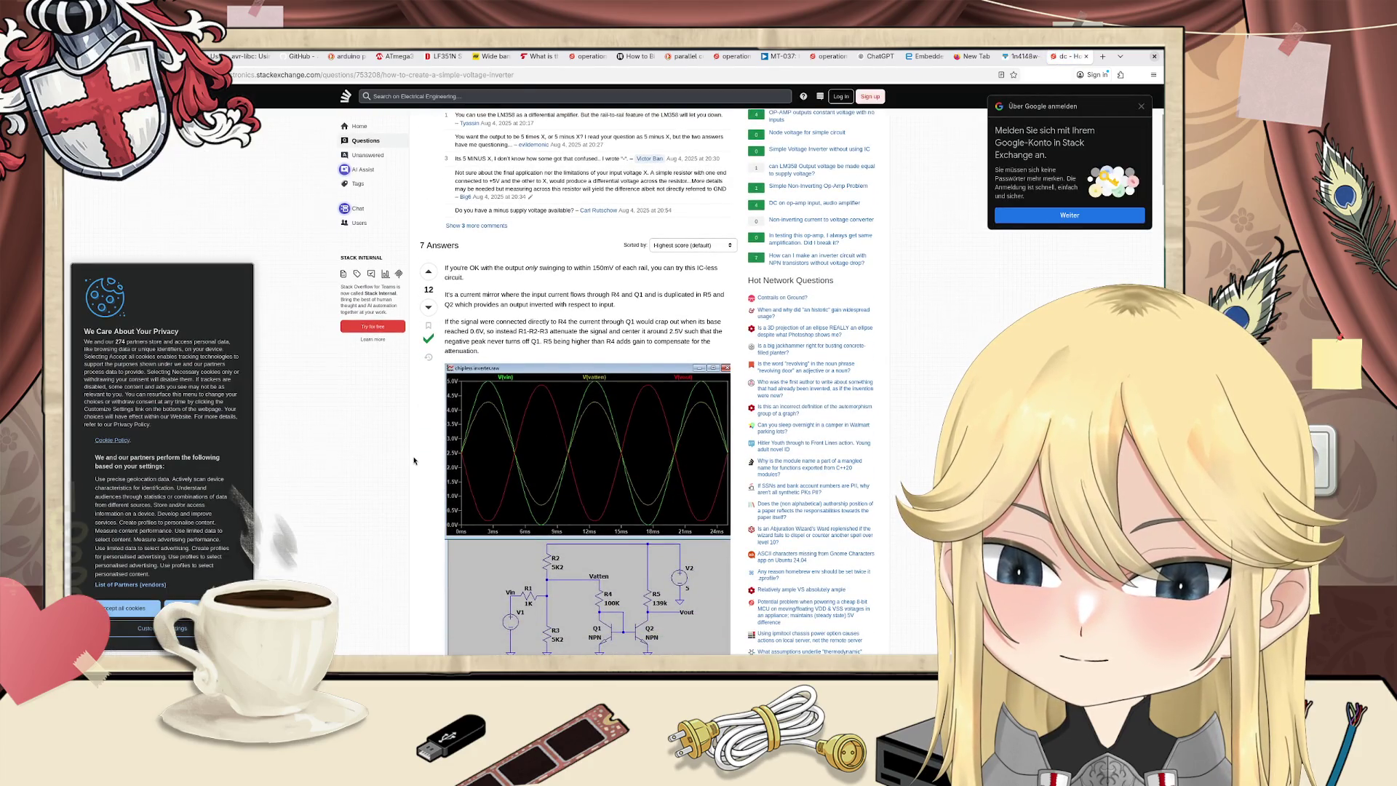
pyautogui.hotkey('alt', 'Left')
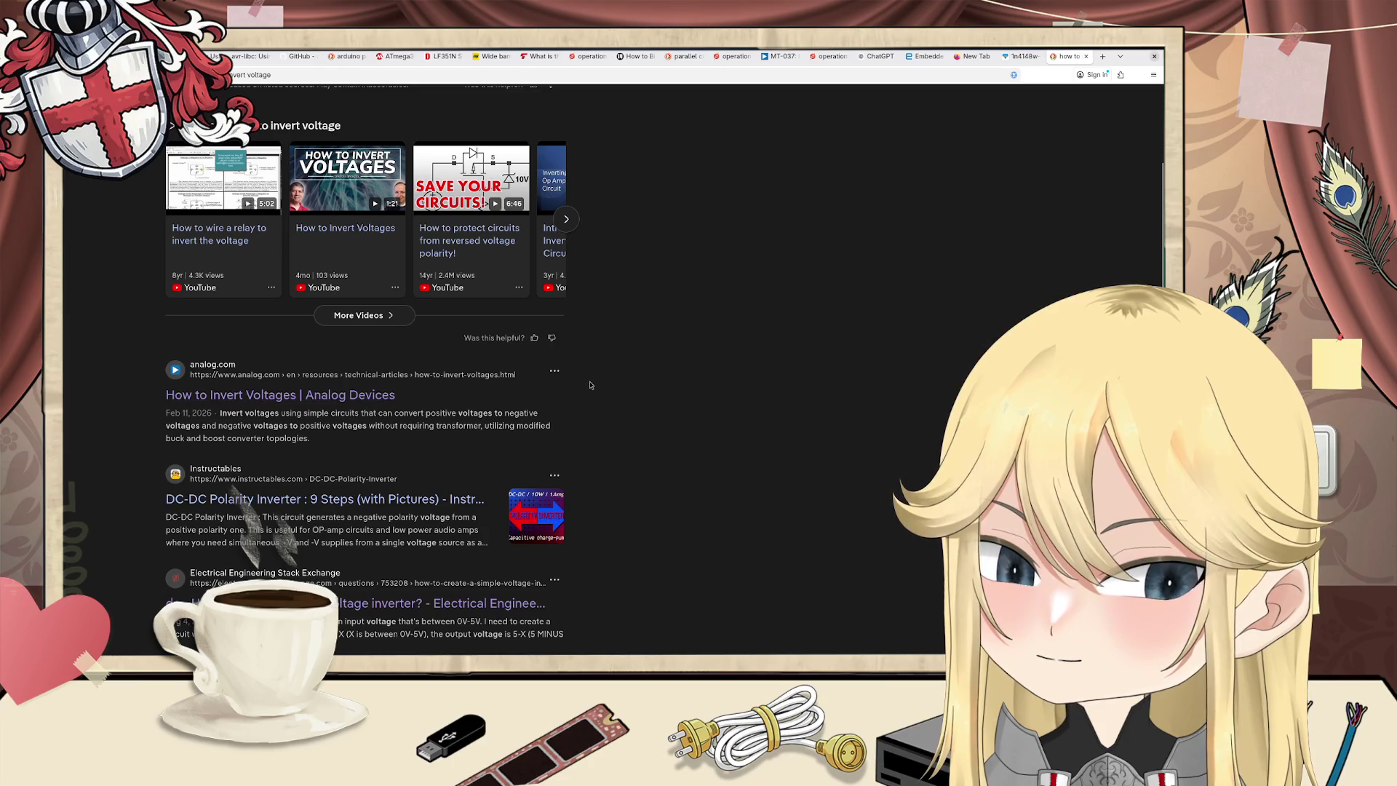
# Step: Open the Instructables 'DC-DC Polarity Inverter' guide and read through its CD4011 charge-pump circuit and parts list
pyautogui.scroll(-3, 590, 385)
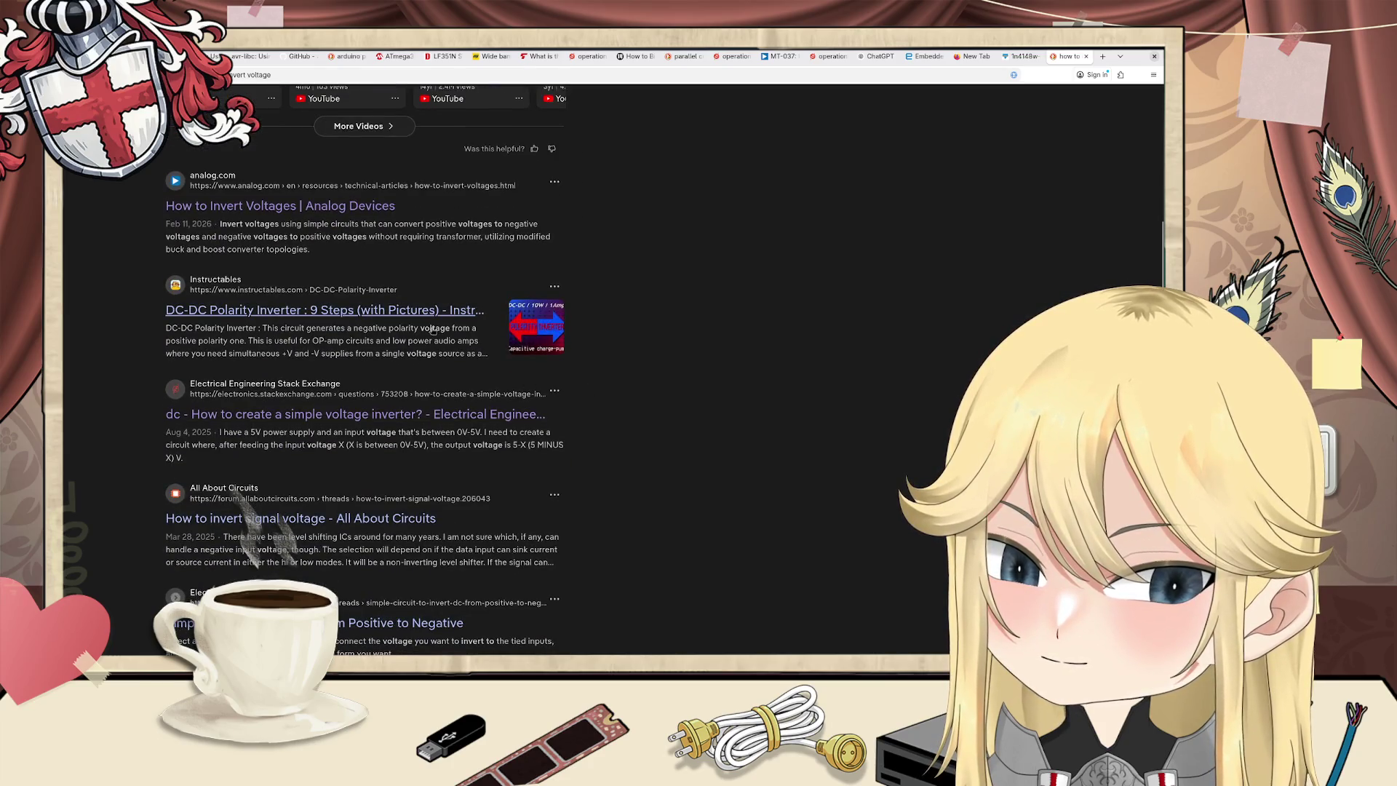
pyautogui.click(428, 312)
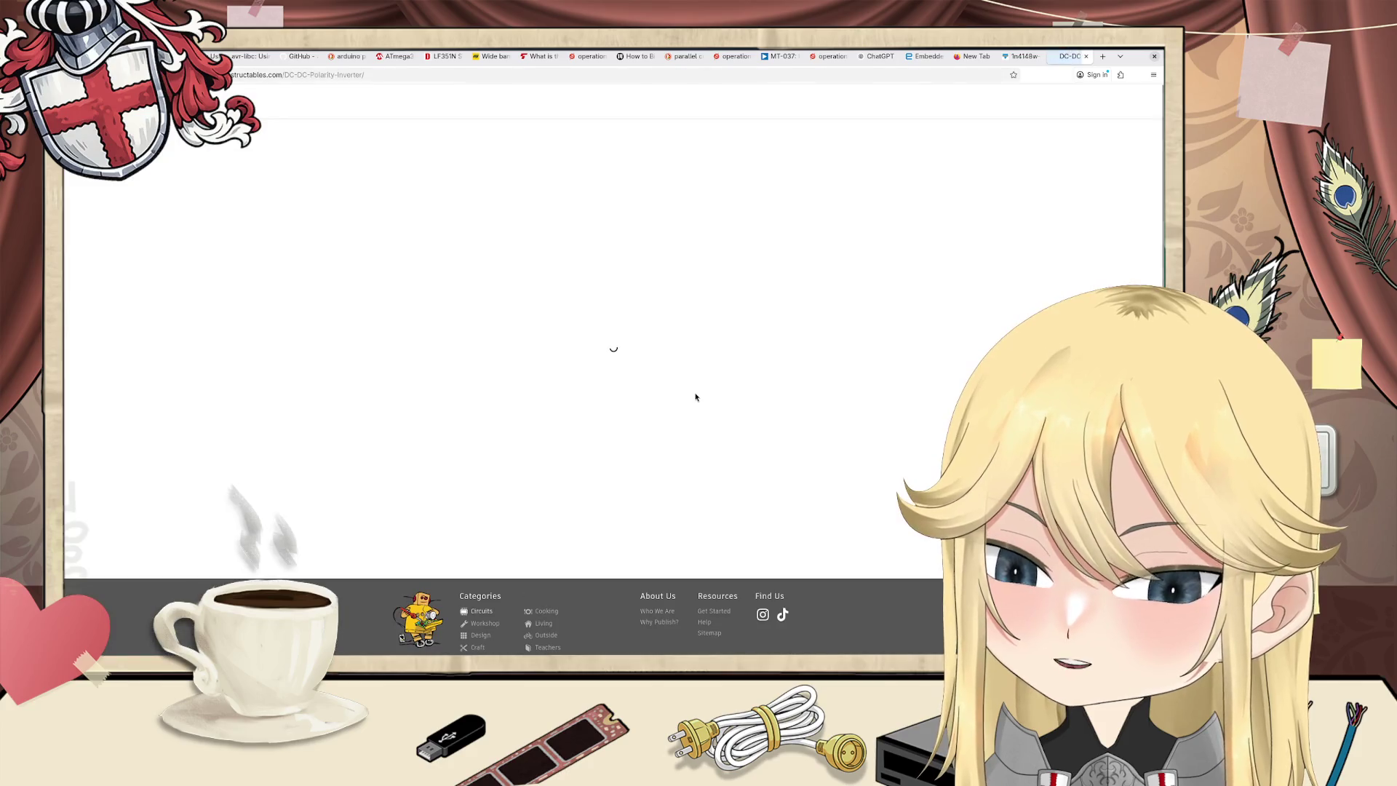
pyautogui.scroll(-3, 666, 396)
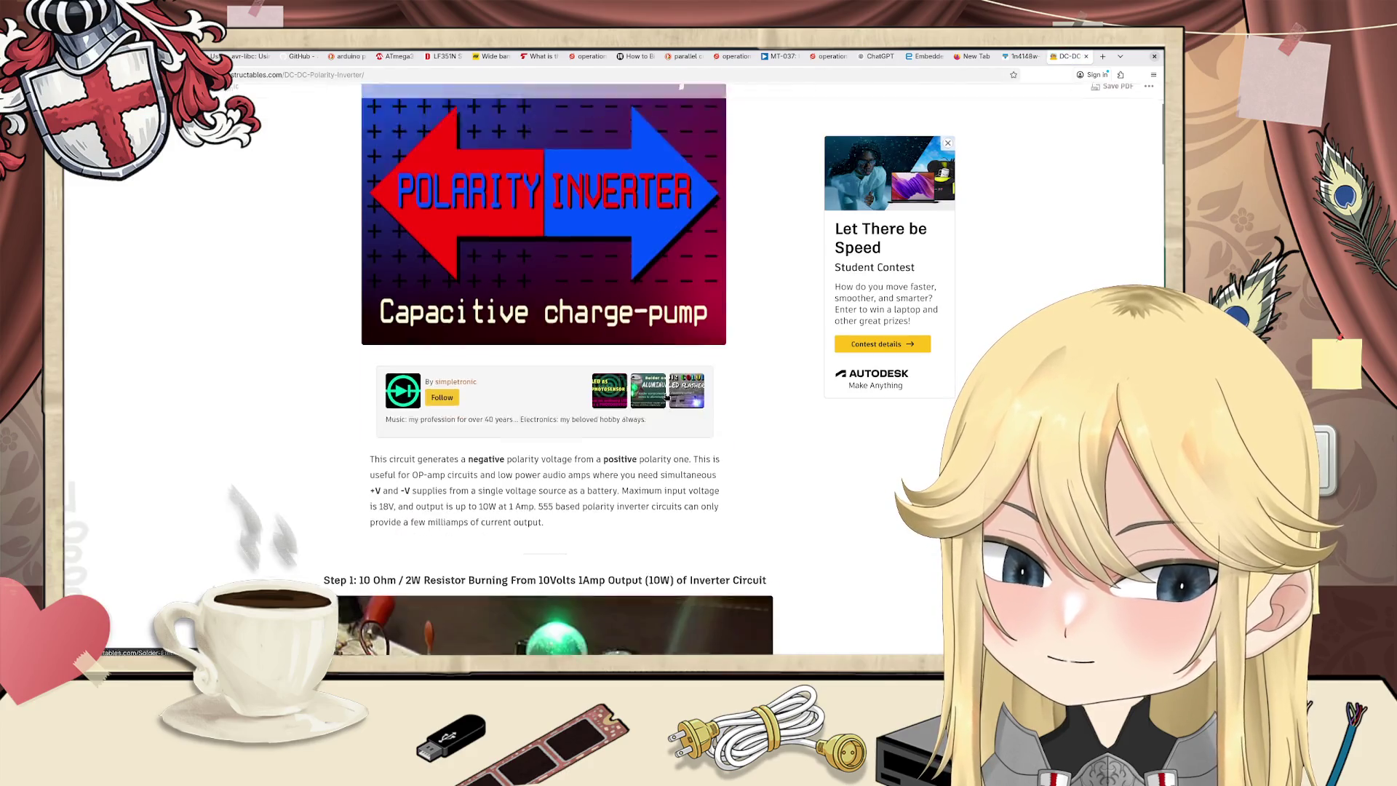
pyautogui.scroll(-5, 667, 396)
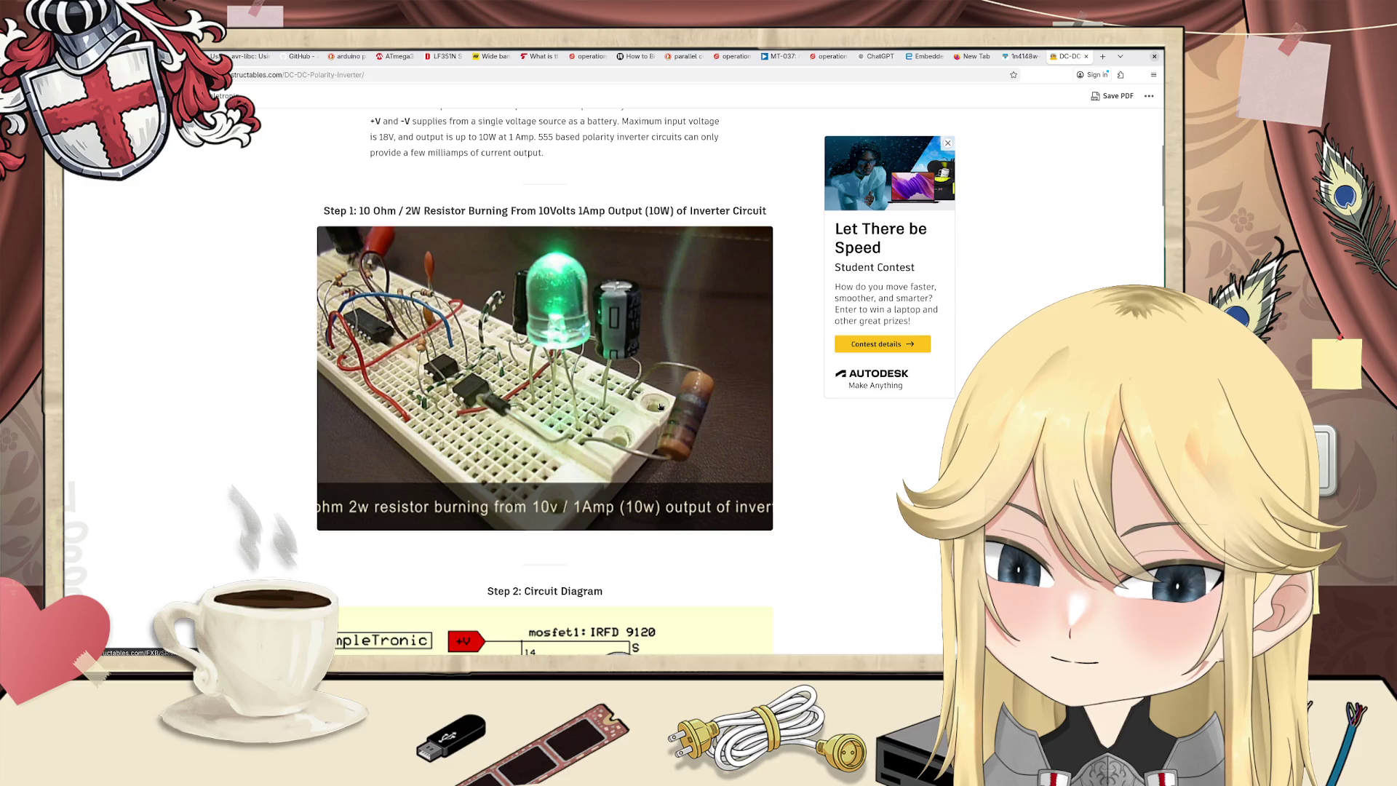
pyautogui.scroll(-6, 660, 406)
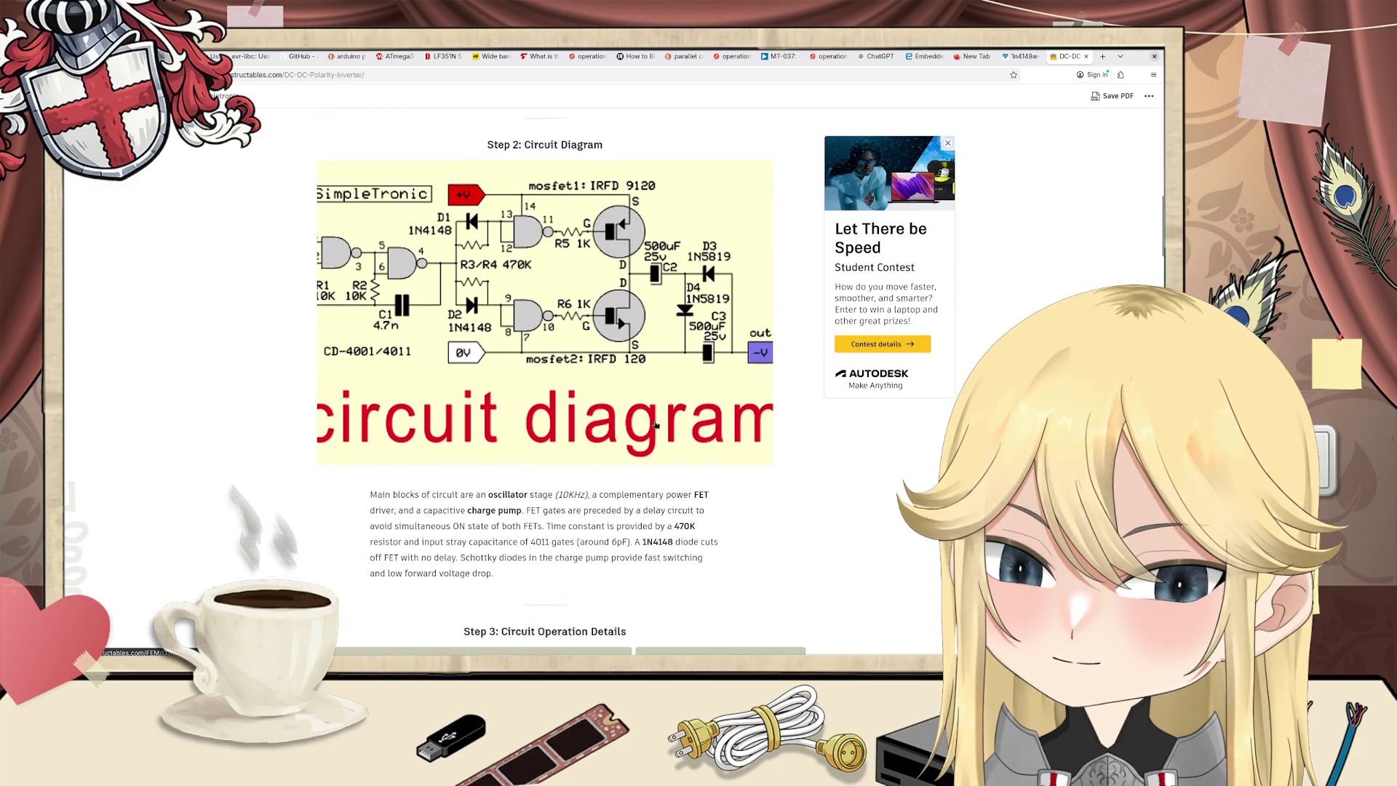
pyautogui.scroll(-10, 655, 425)
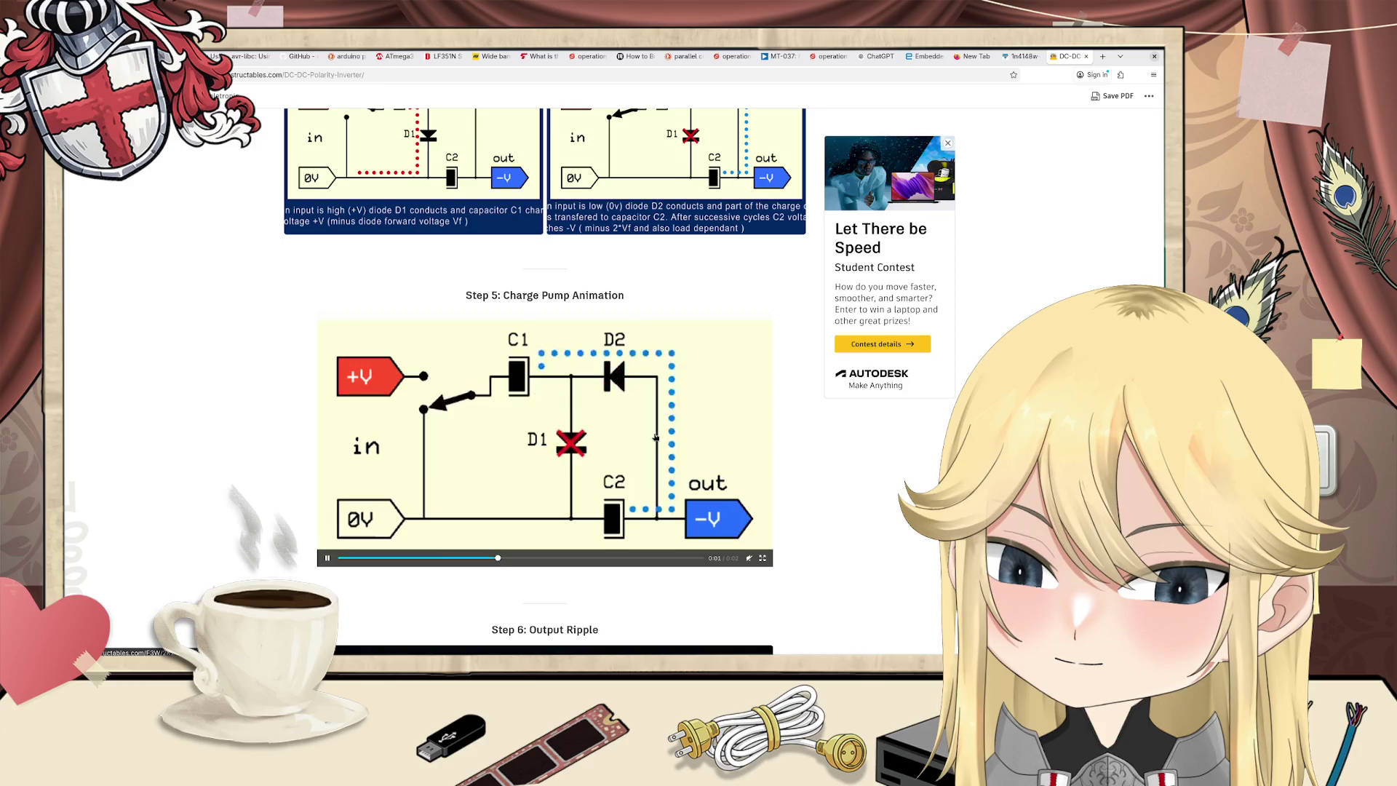
pyautogui.scroll(-5, 655, 437)
pyautogui.scroll(-7, 655, 439)
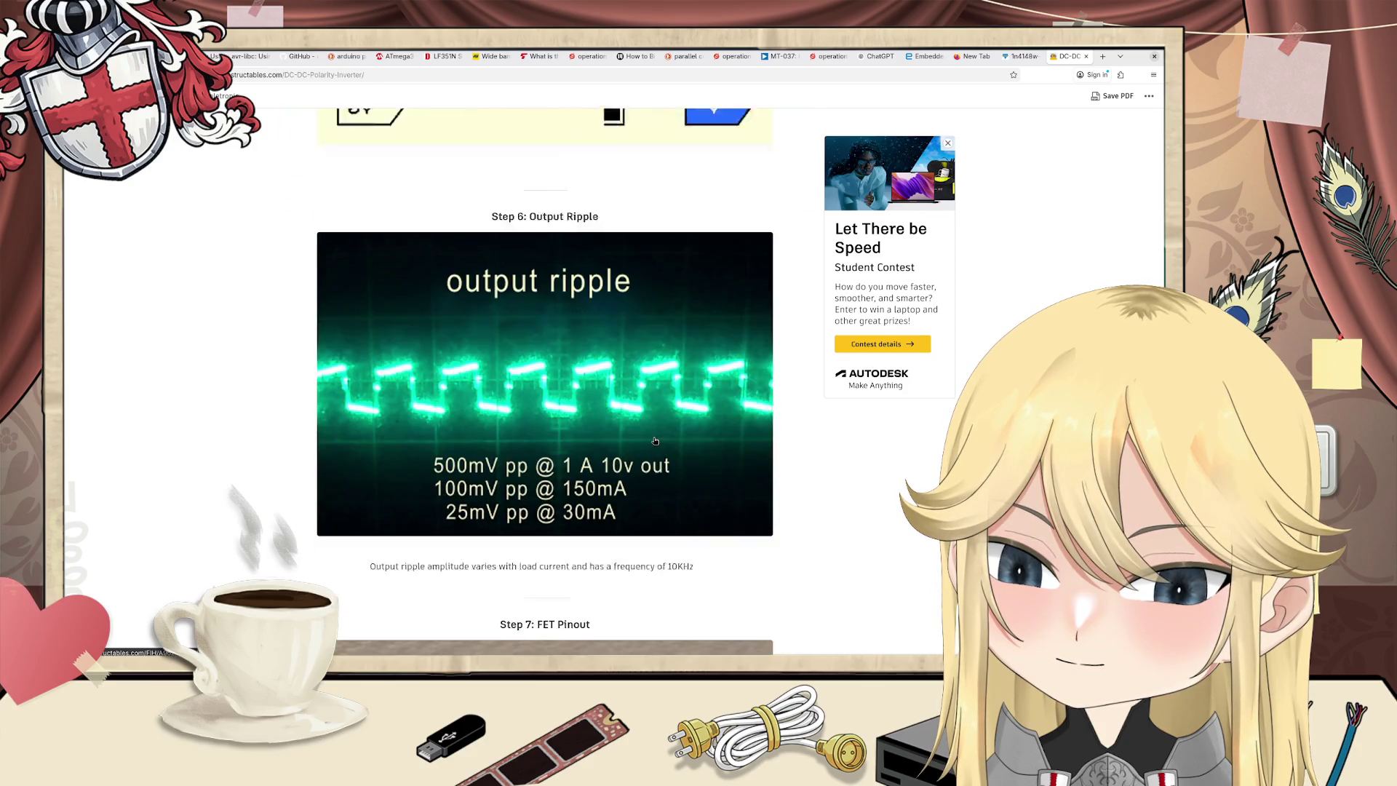
pyautogui.scroll(-15, 655, 444)
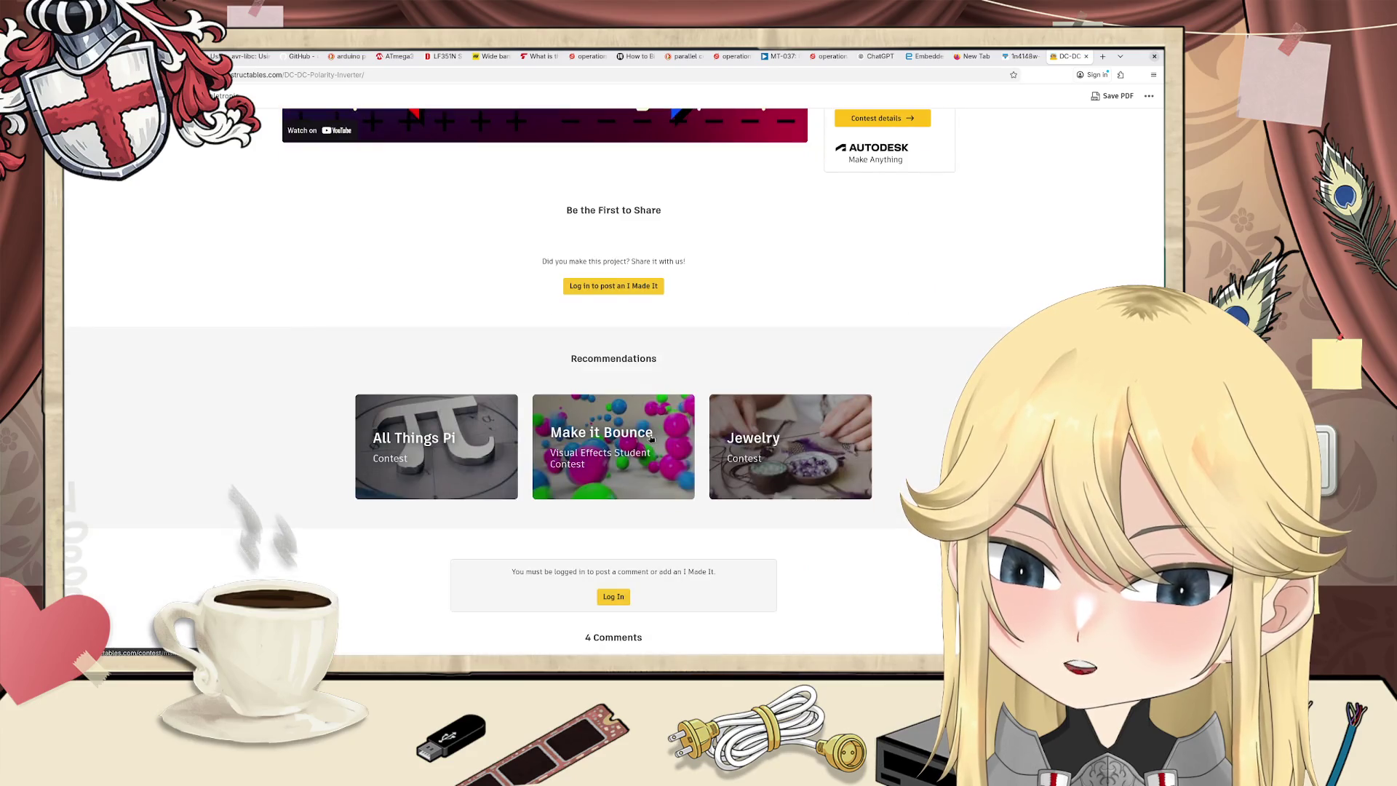
# Step: Go back from the Instructables guide to the invert-voltage search results
pyautogui.hotkey('alt', 'Left')
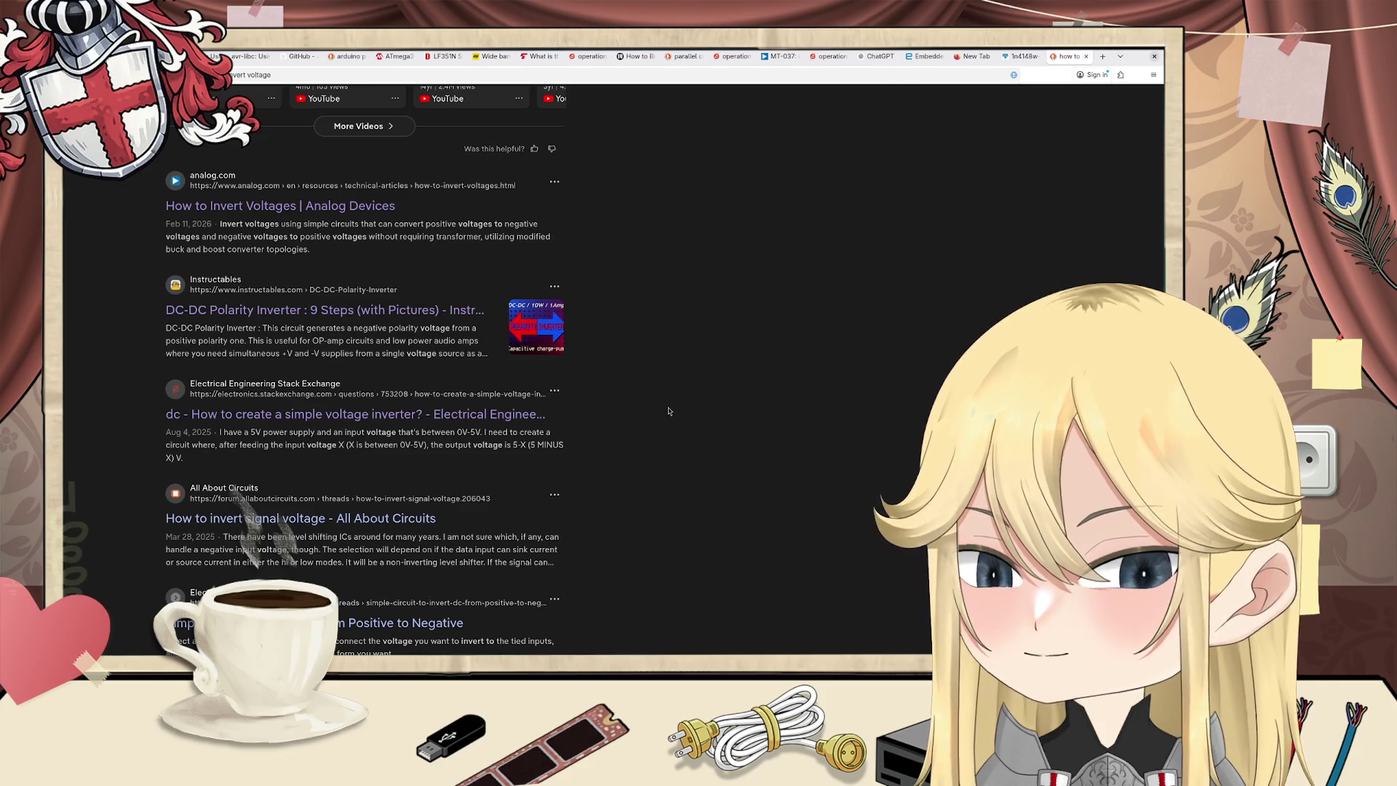
pyautogui.scroll(6, 669, 411)
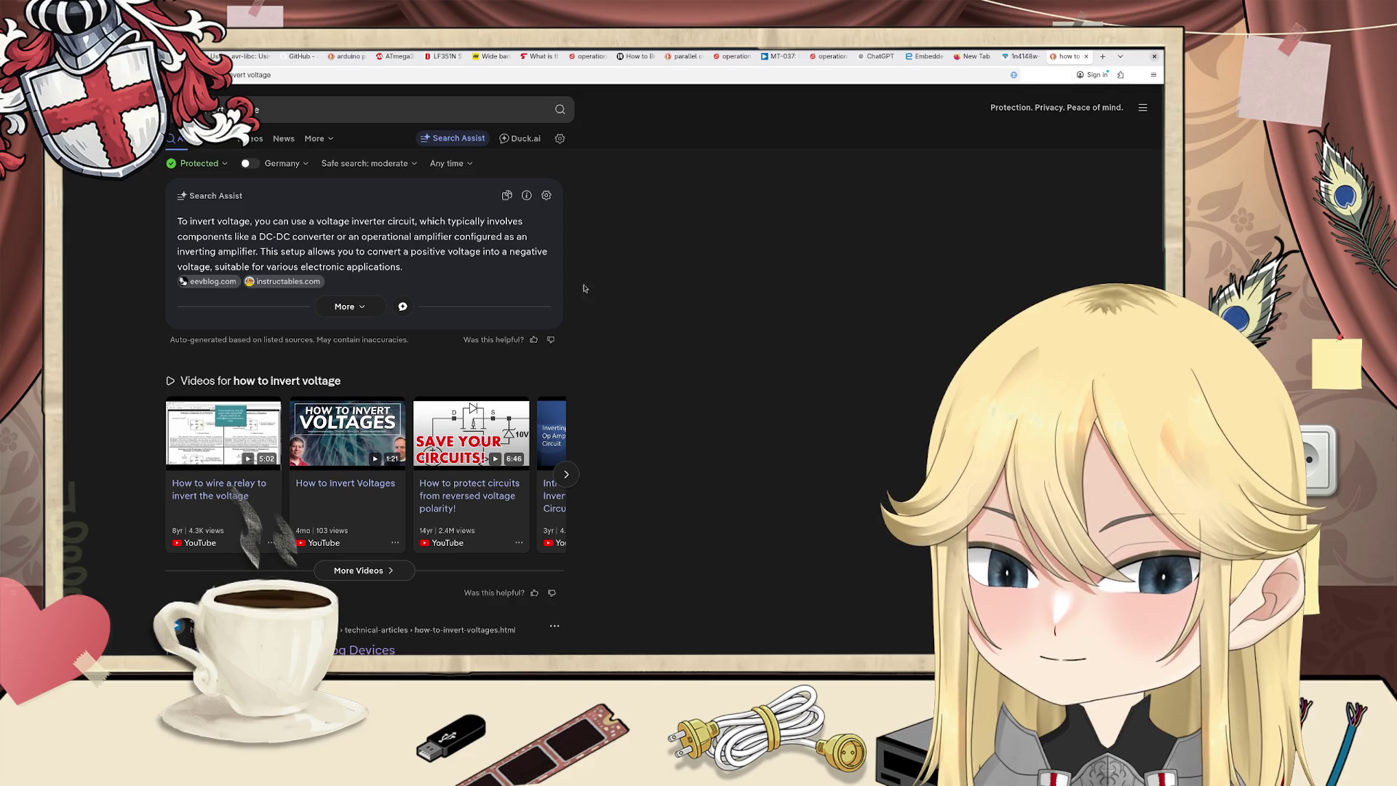
pyautogui.click(336, 117)
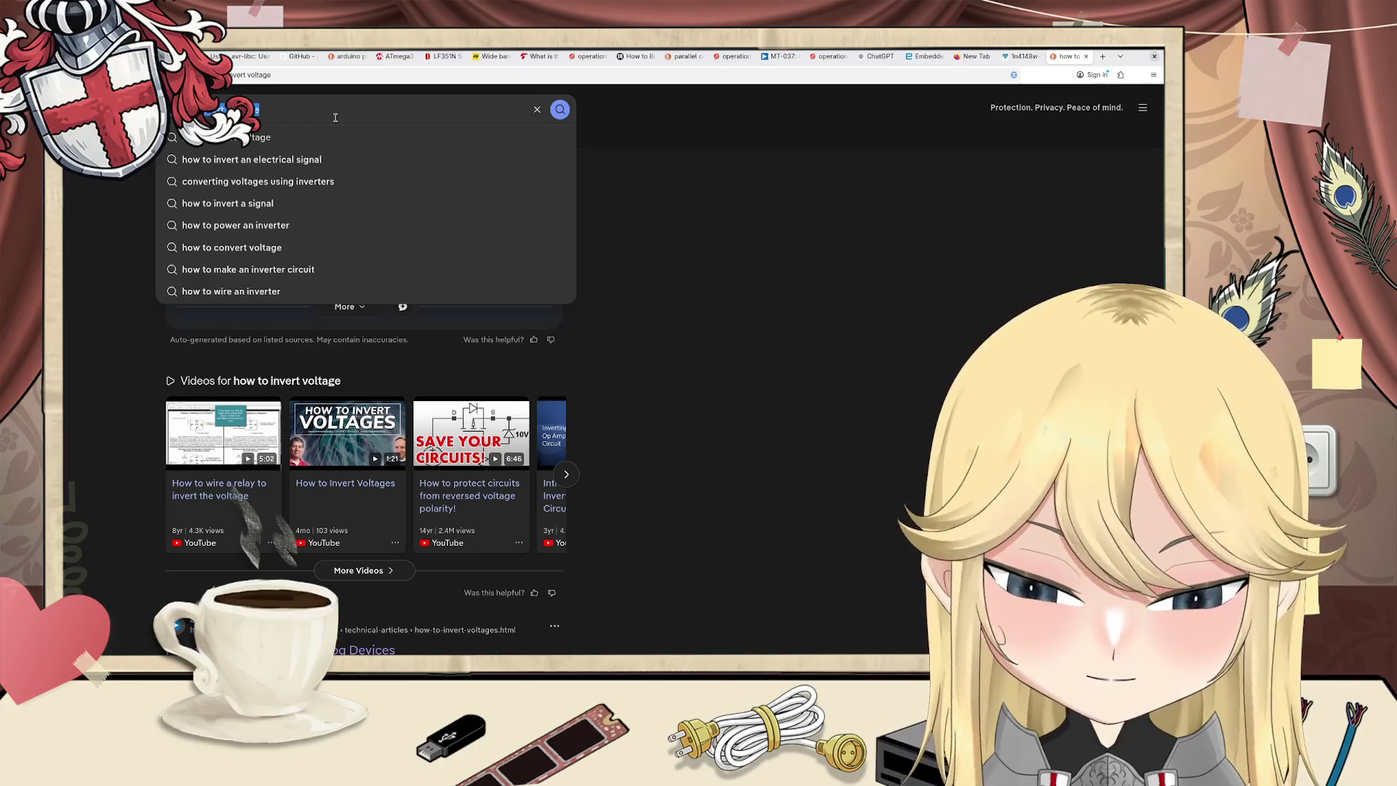
# Step: Search for 'digikey cn', refine it to 'digi-key electronics', and open the DigiKey homepage
pyautogui.write('digikey')
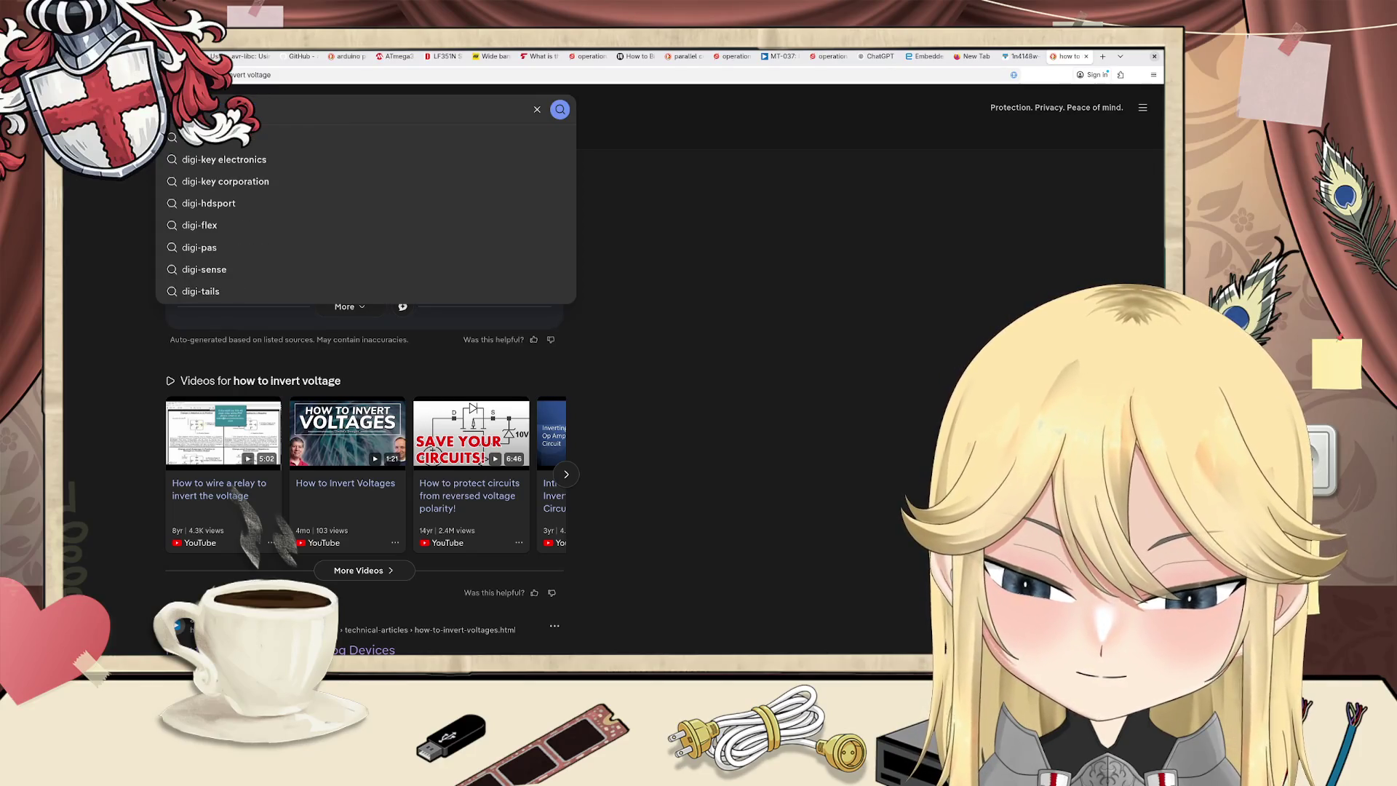
pyautogui.write(' cn')
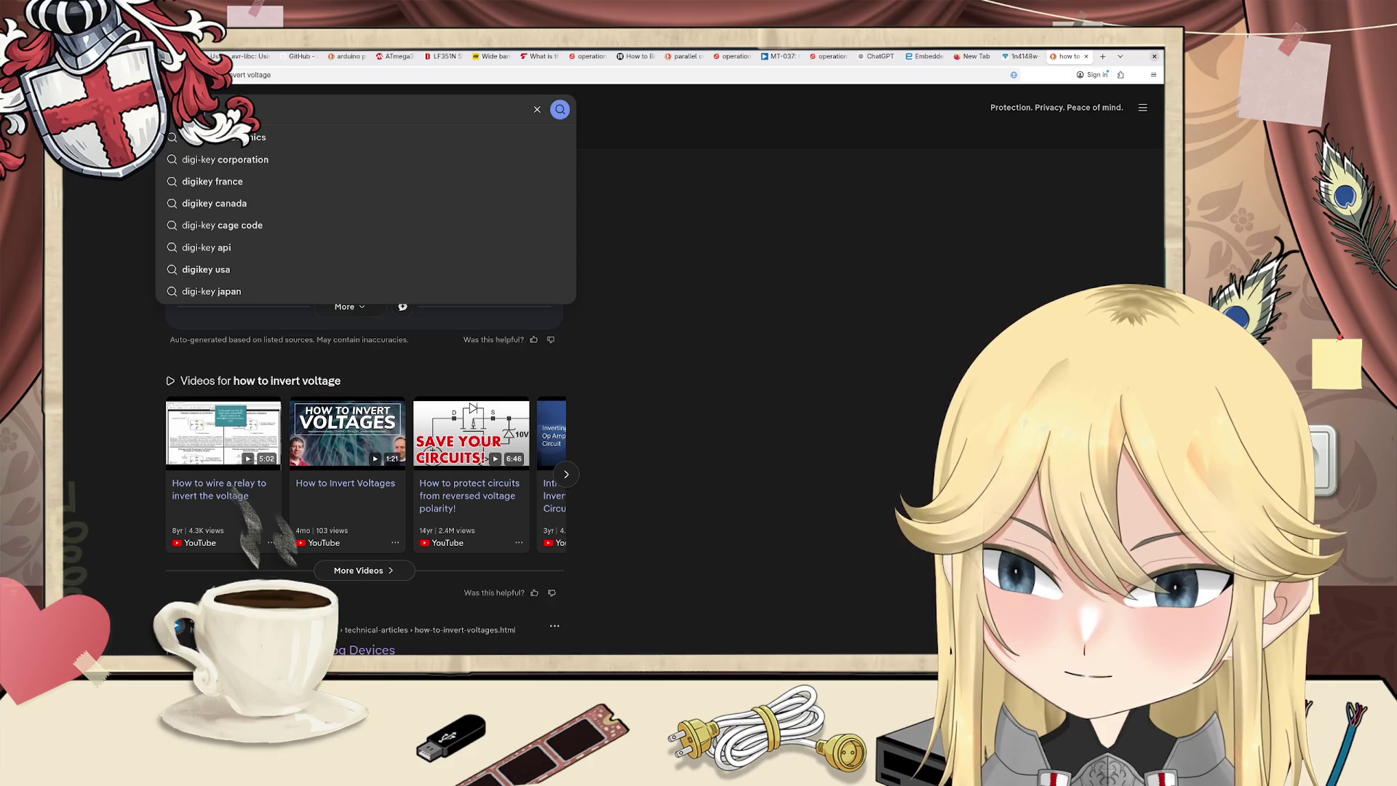
pyautogui.press('Return')
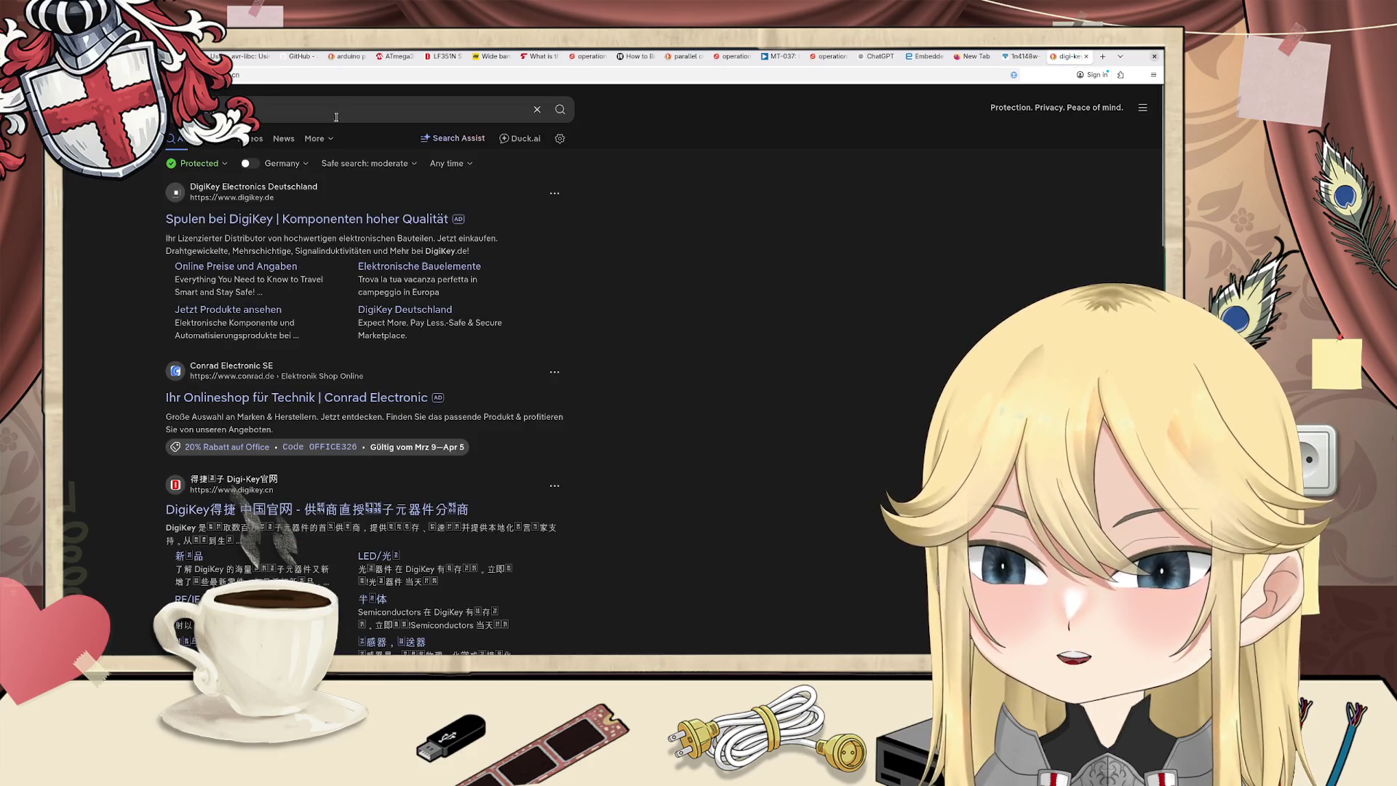
pyautogui.click(355, 108)
pyautogui.press('BackSpace')
pyautogui.press('BackSpace')
pyautogui.write('ele')
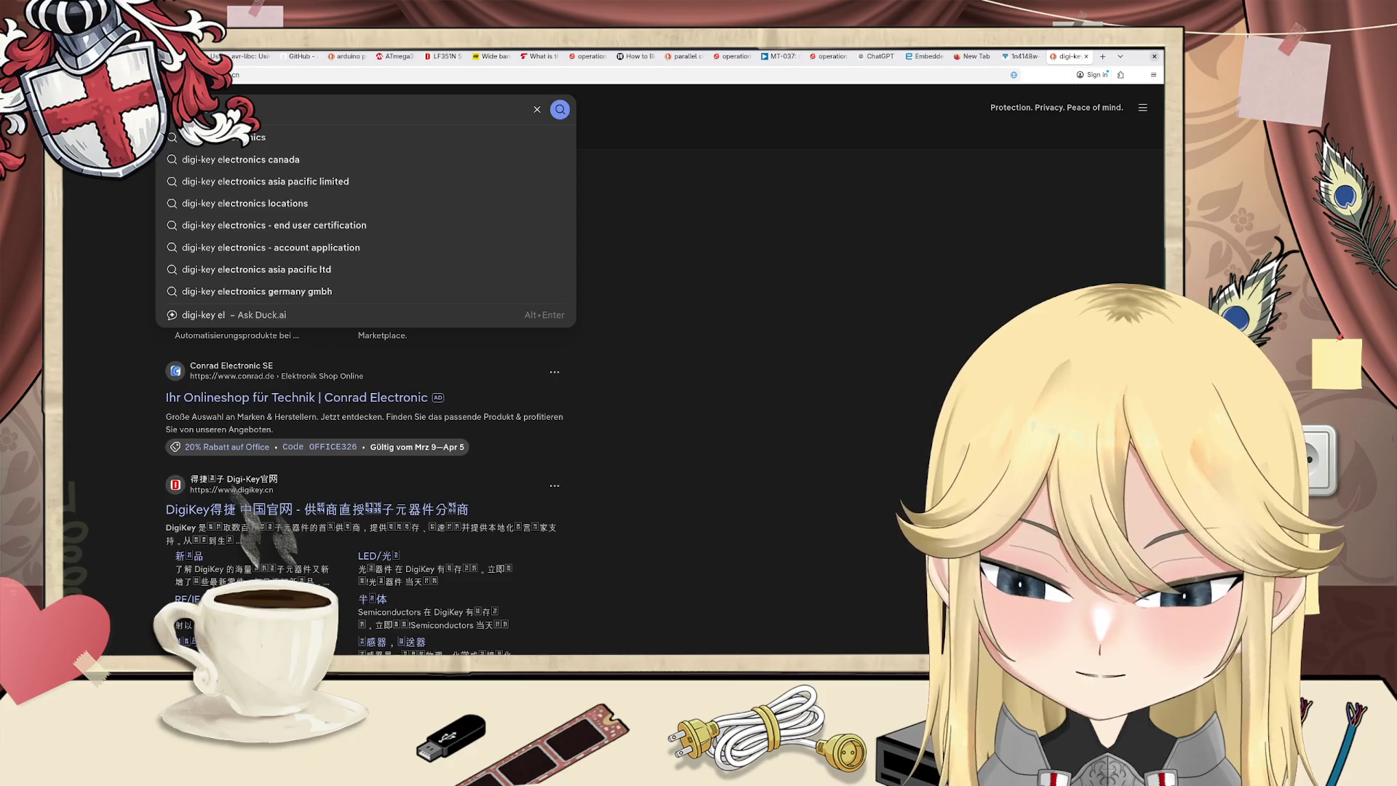
pyautogui.press('Down')
pyautogui.press('Return')
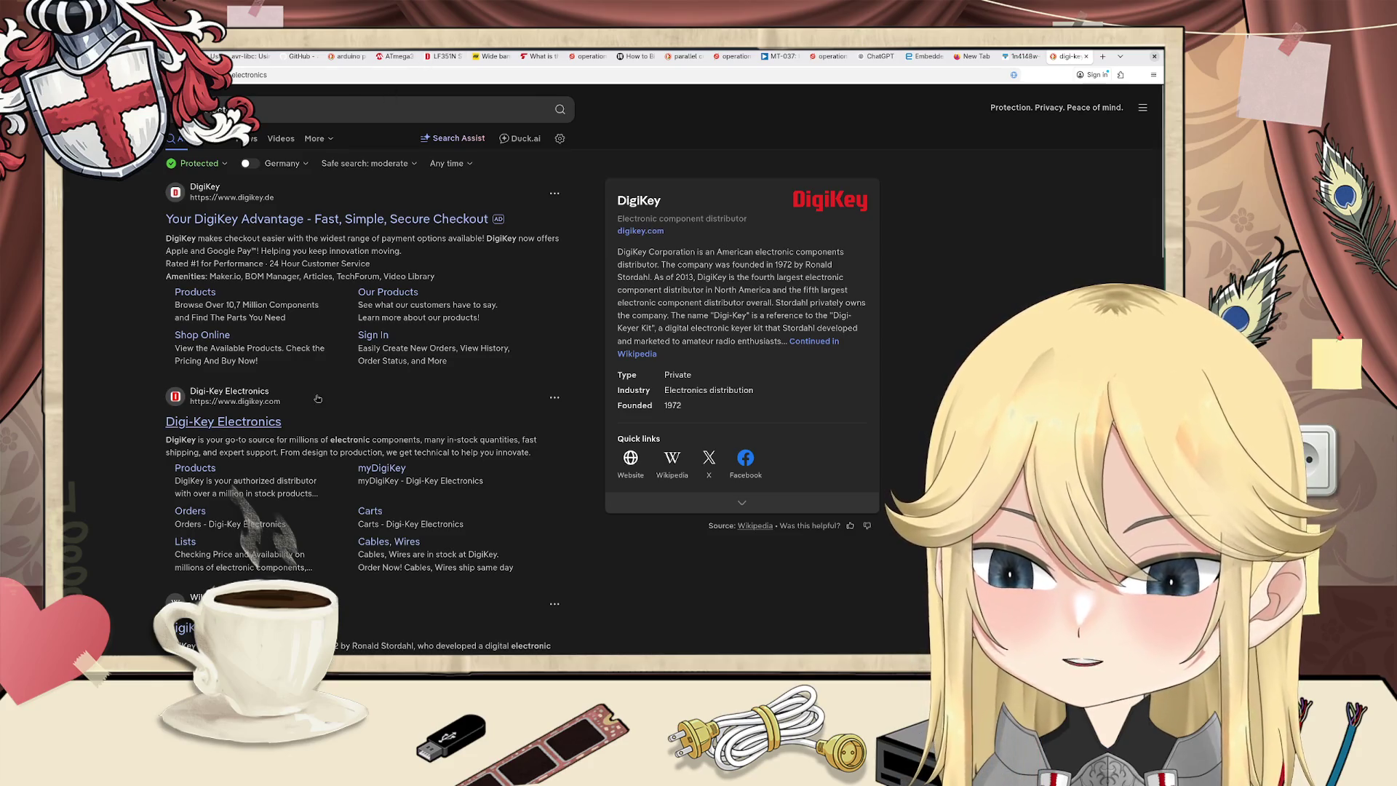
pyautogui.click(280, 430)
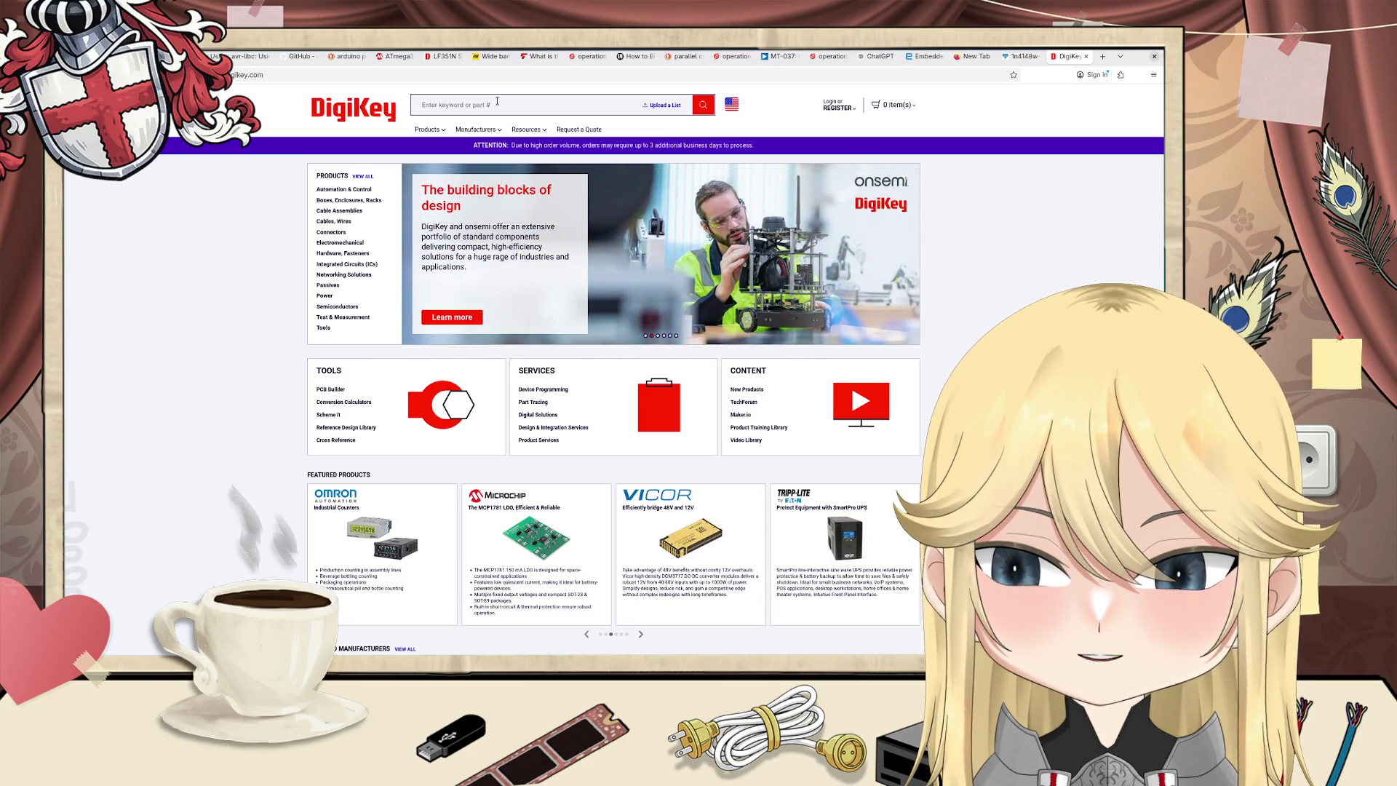
# Step: Search the DigiKey site for 'transistor'
pyautogui.write('tran')
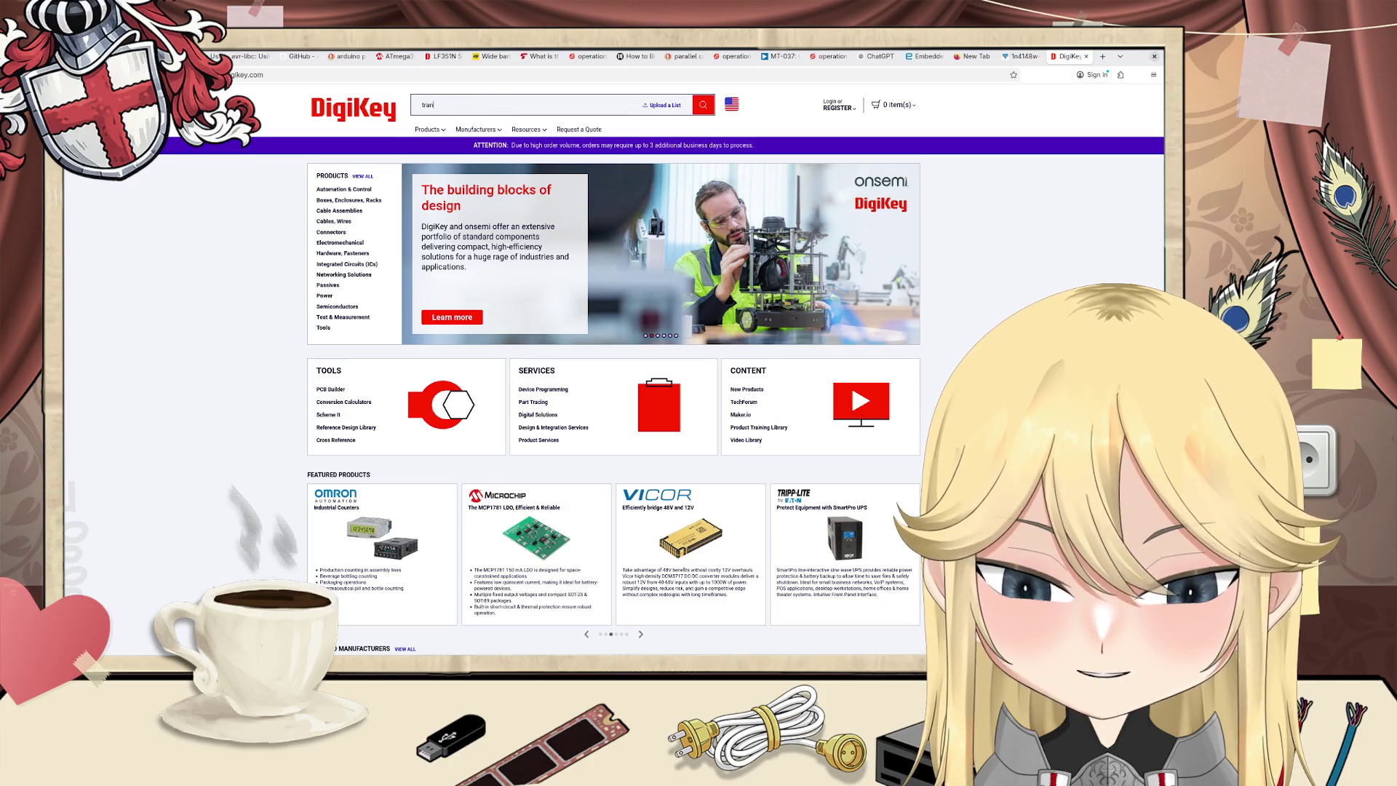
pyautogui.write('sistor')
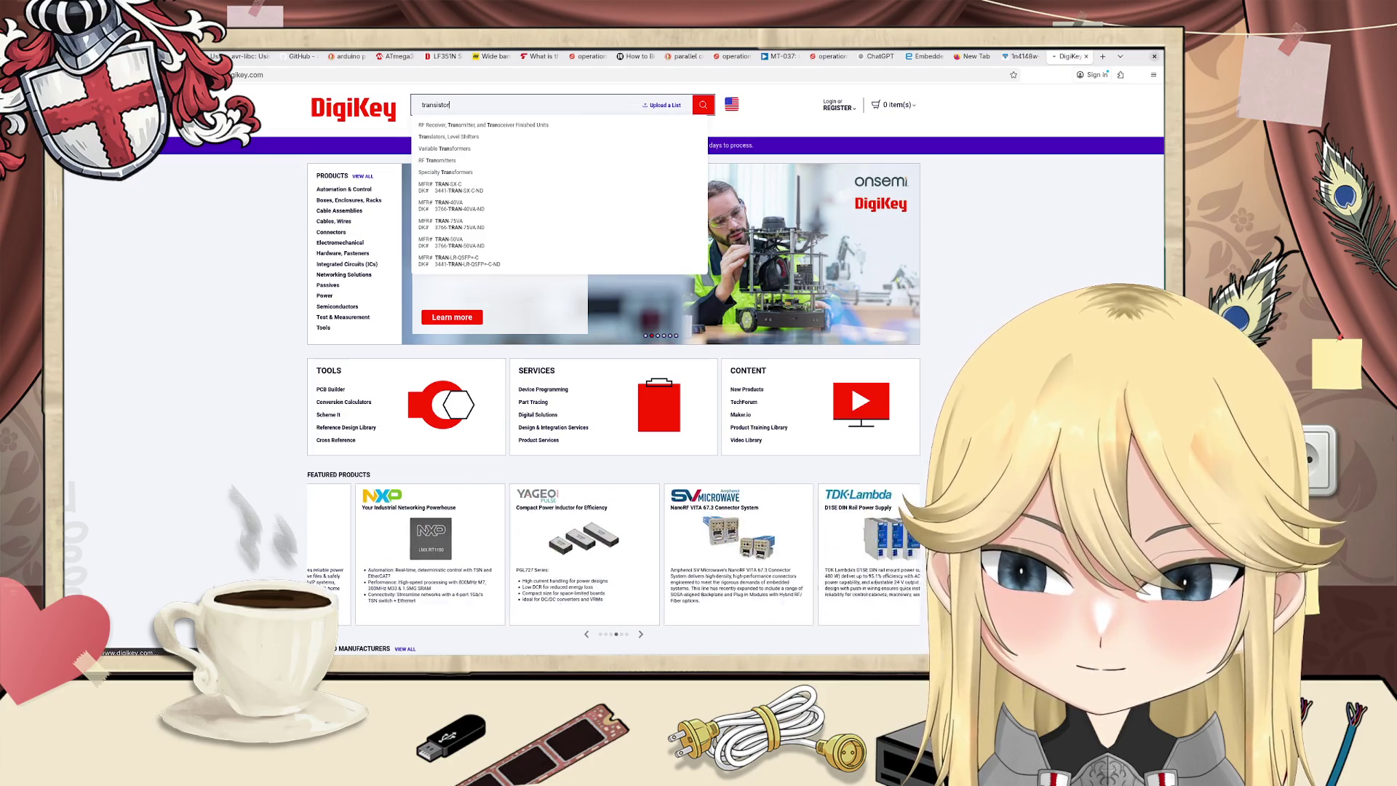
pyautogui.press('Return')
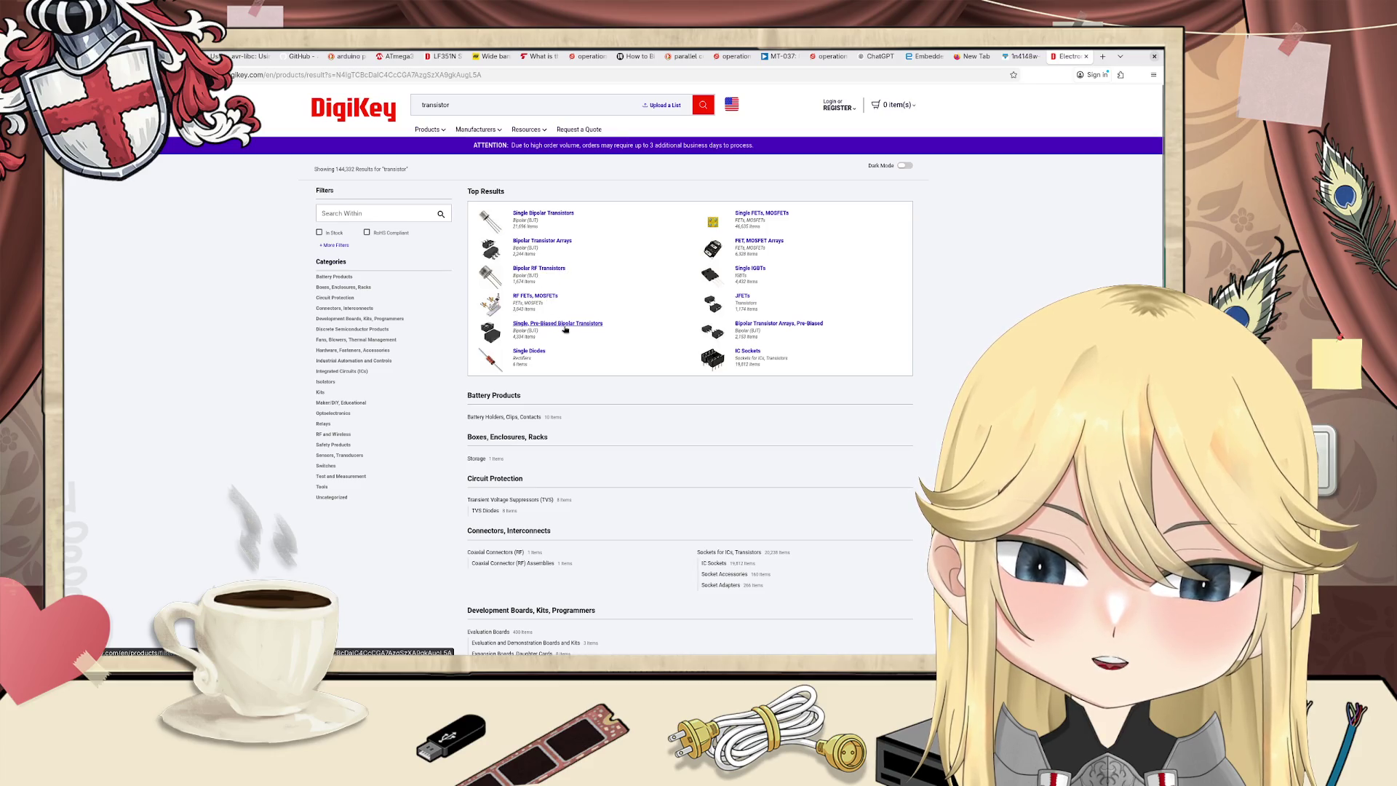
# Step: Open DigiKey's Single FETs, MOSFETs listing in a new tab, then the T2N7002AK,LM product page in another
pyautogui.middleClick(761, 214)
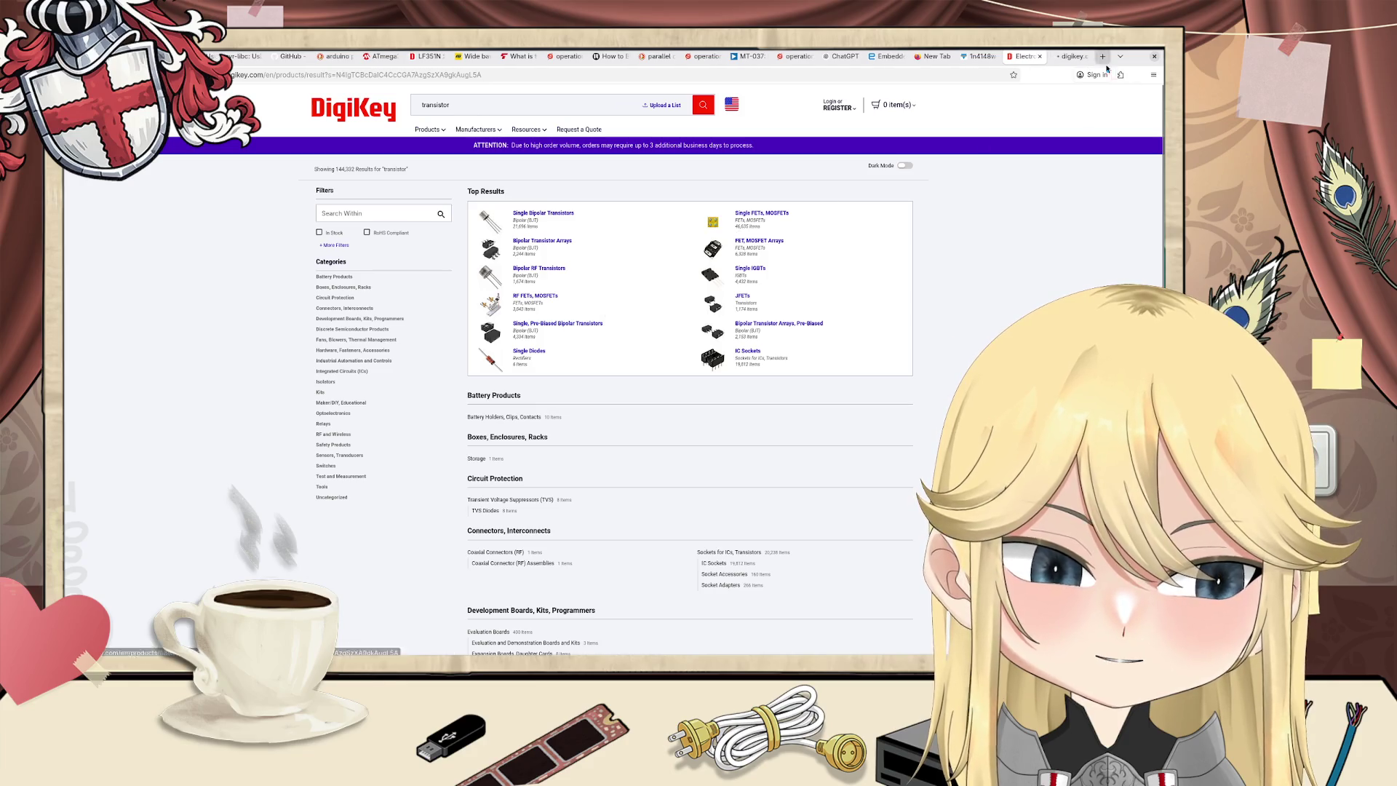
pyautogui.click(1072, 56)
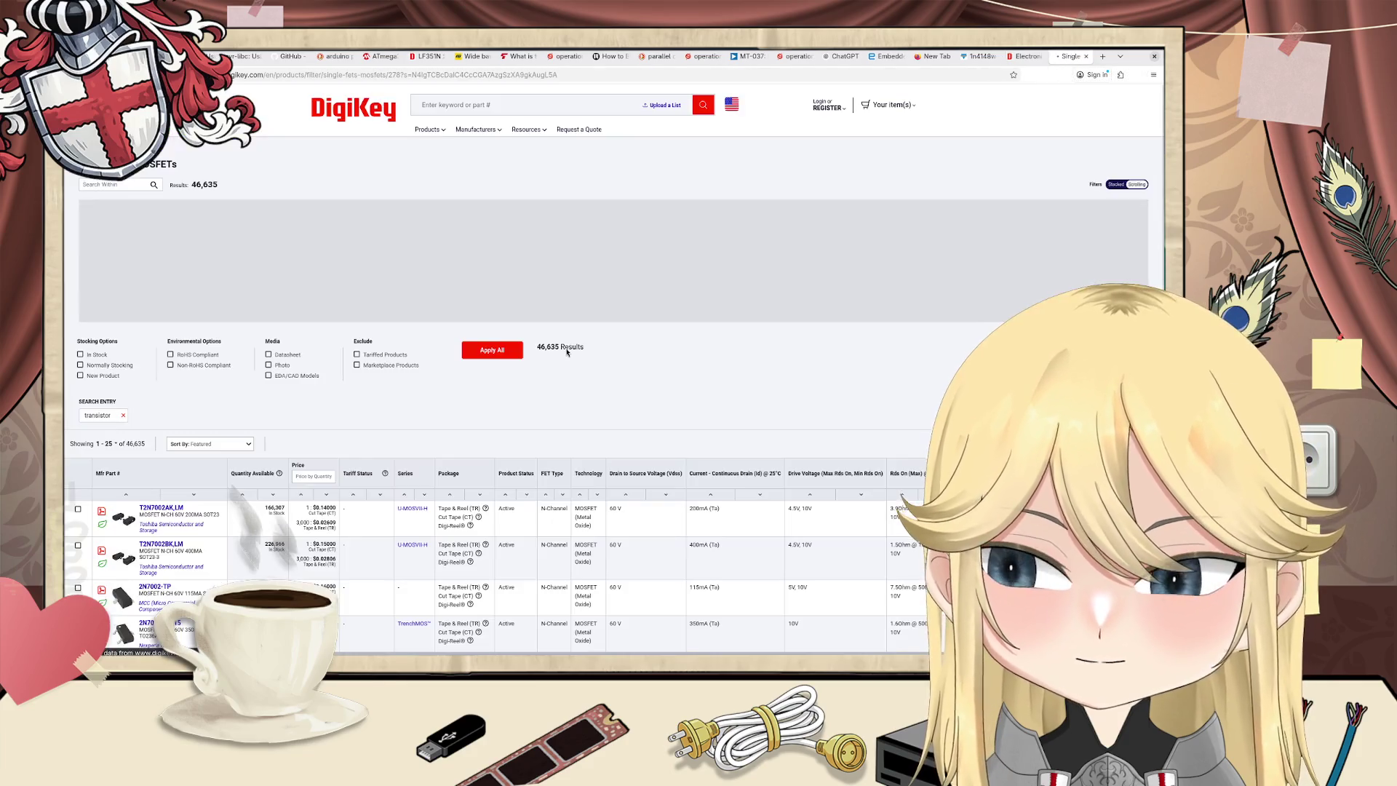
pyautogui.scroll(-4, 235, 289)
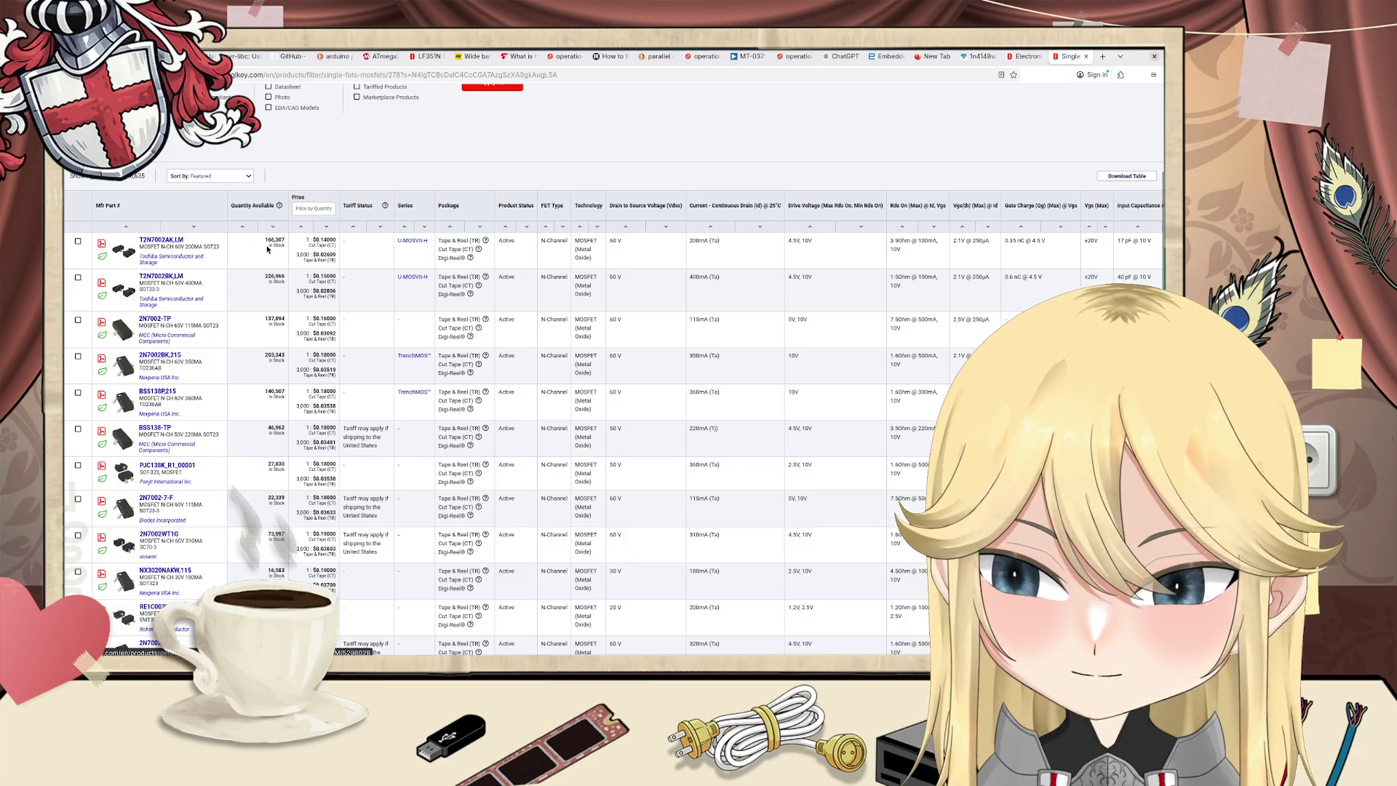
pyautogui.moveTo(309, 245)
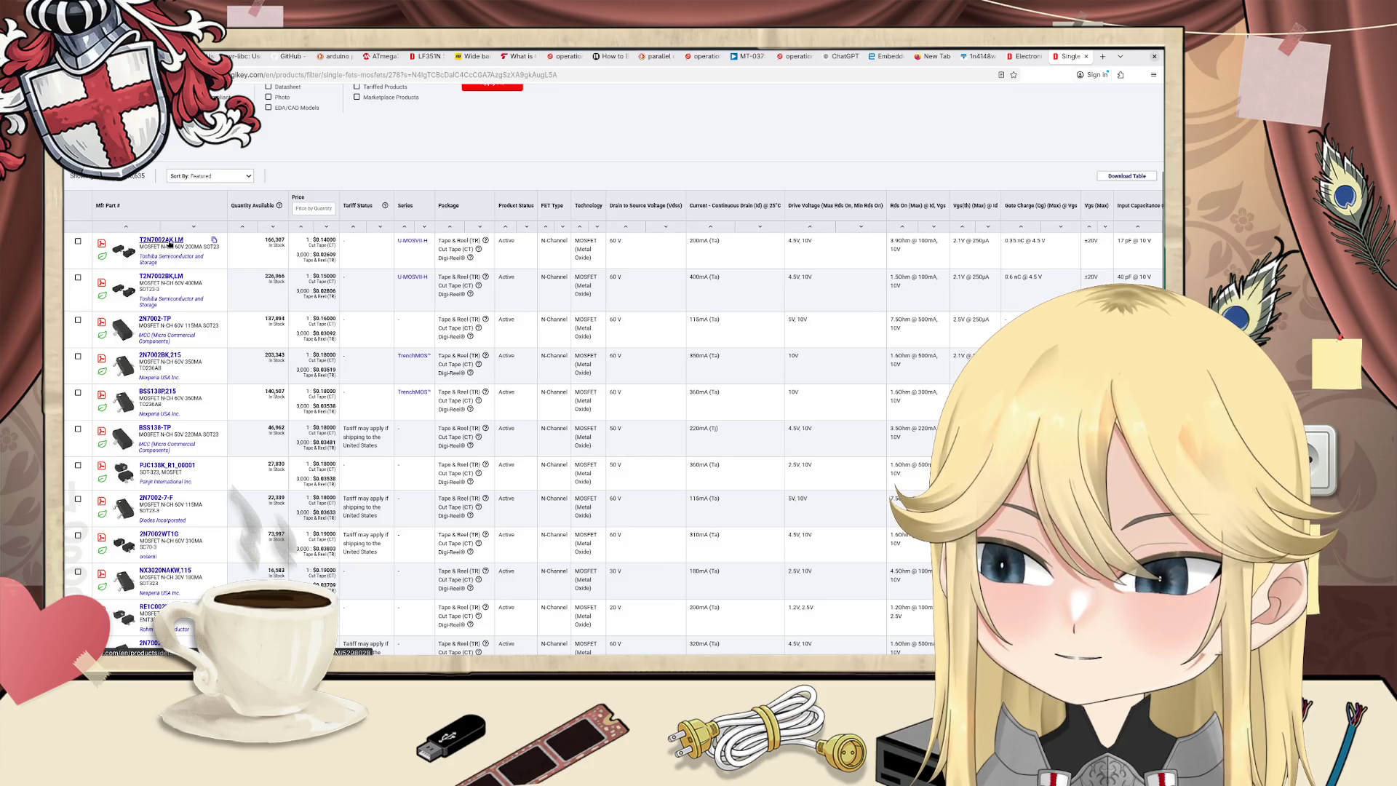
pyautogui.middleClick(169, 244)
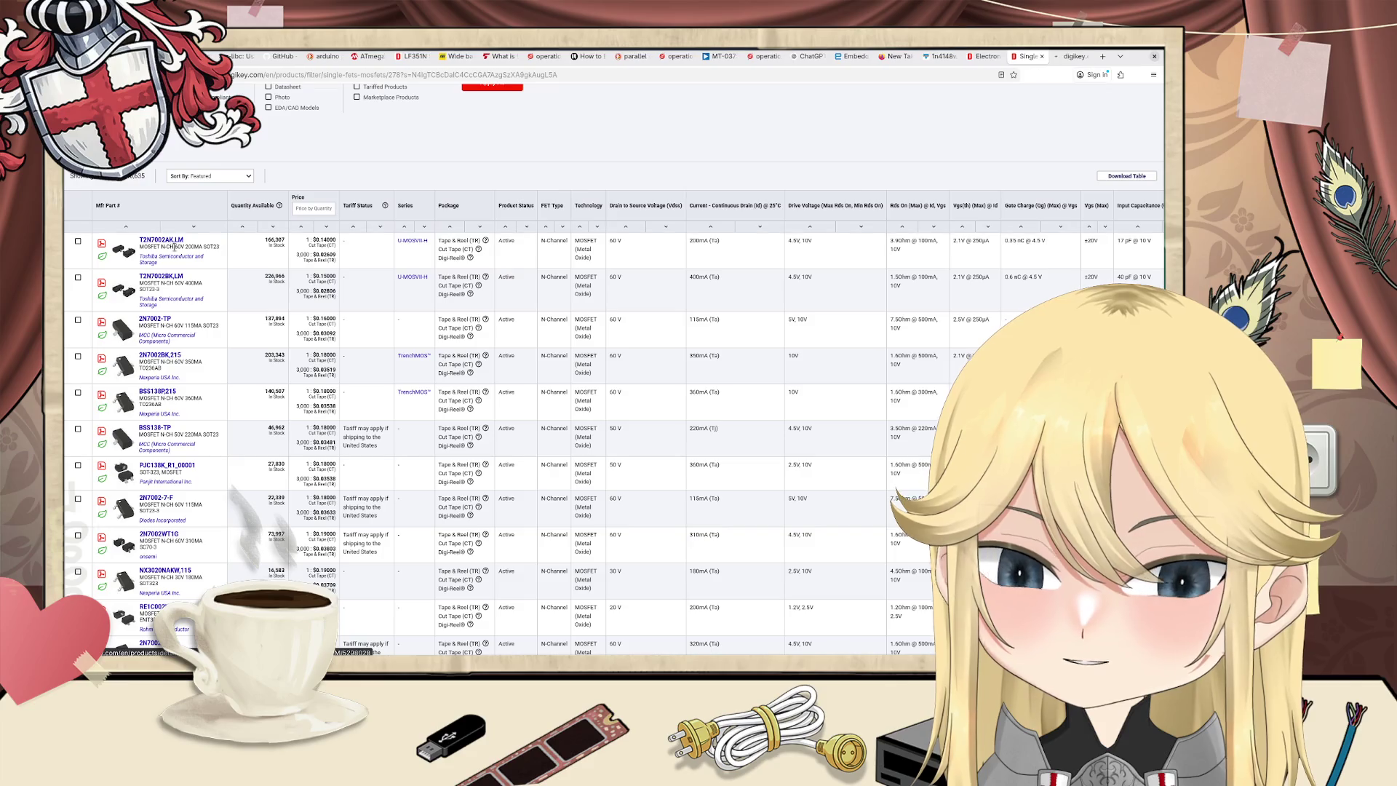
# Step: Switch to the T2N7002AK,LM product page and scroll through its details
pyautogui.click(1074, 56)
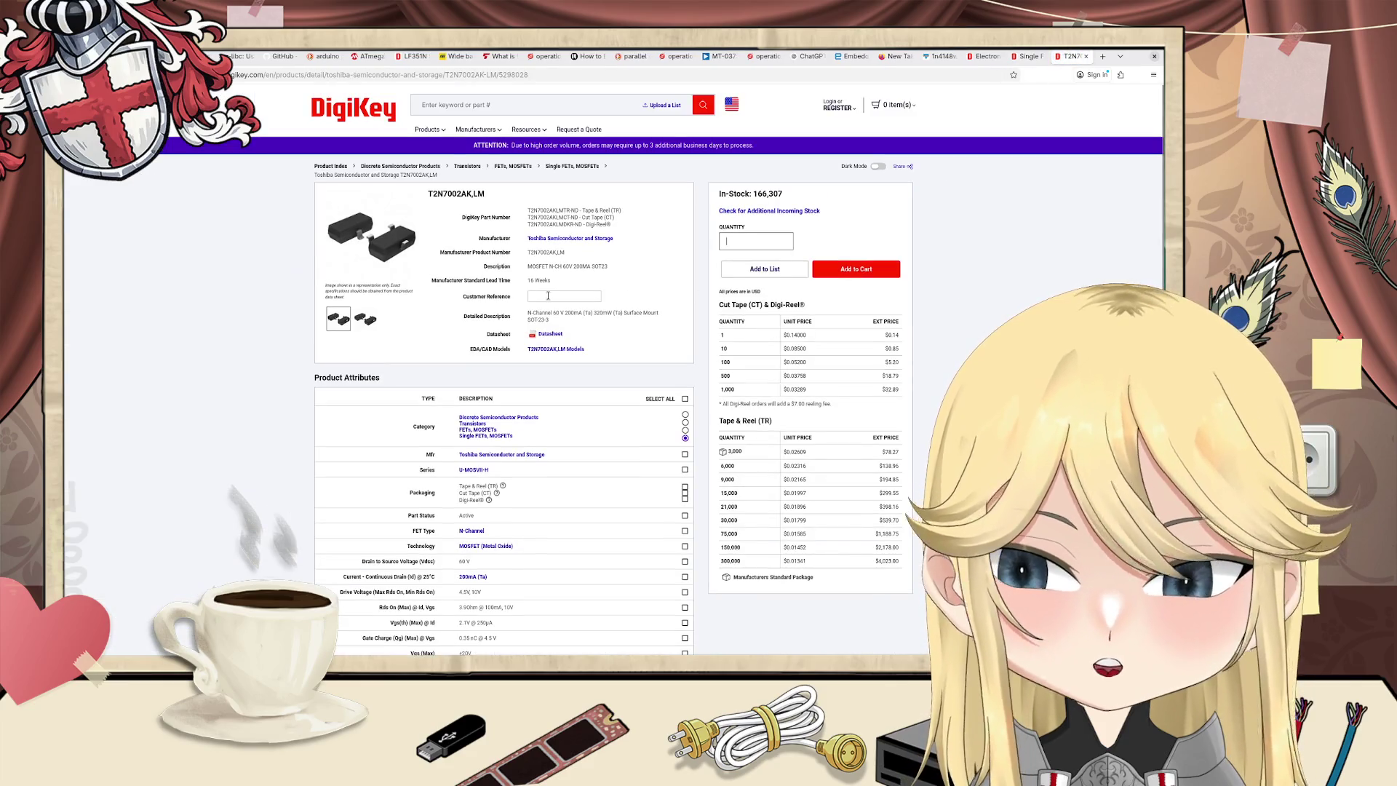
pyautogui.scroll(-1, 498, 330)
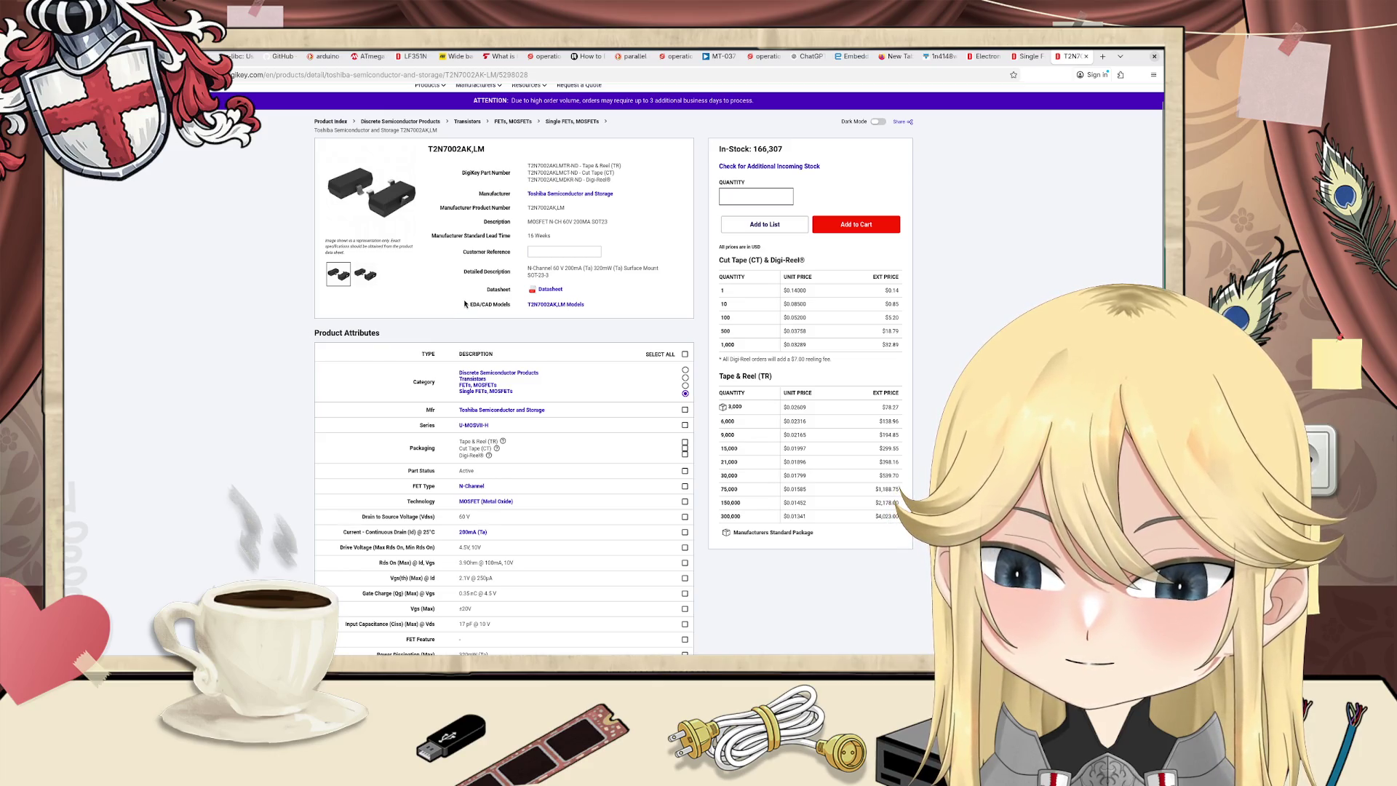
pyautogui.scroll(-2, 464, 304)
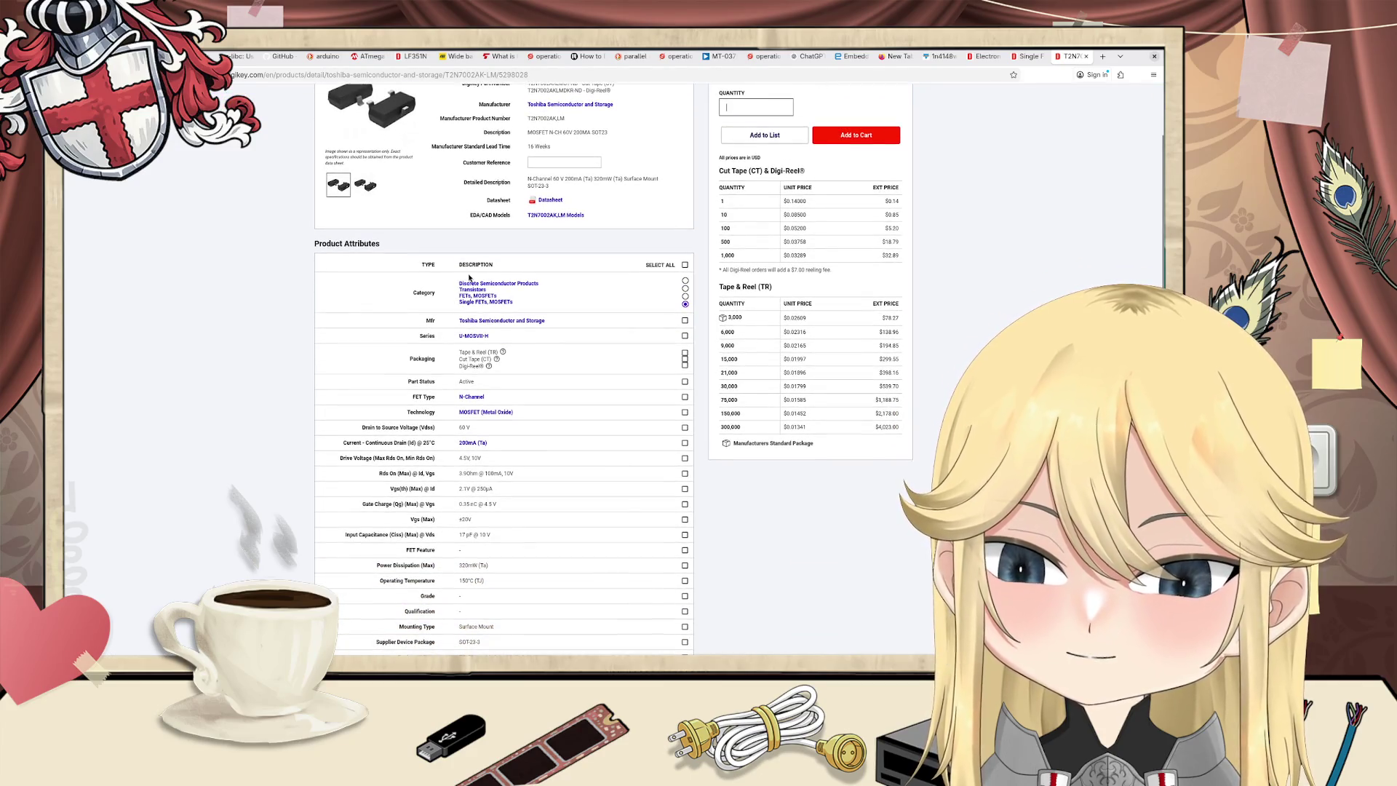
pyautogui.scroll(-1, 461, 270)
pyautogui.scroll(1, 461, 271)
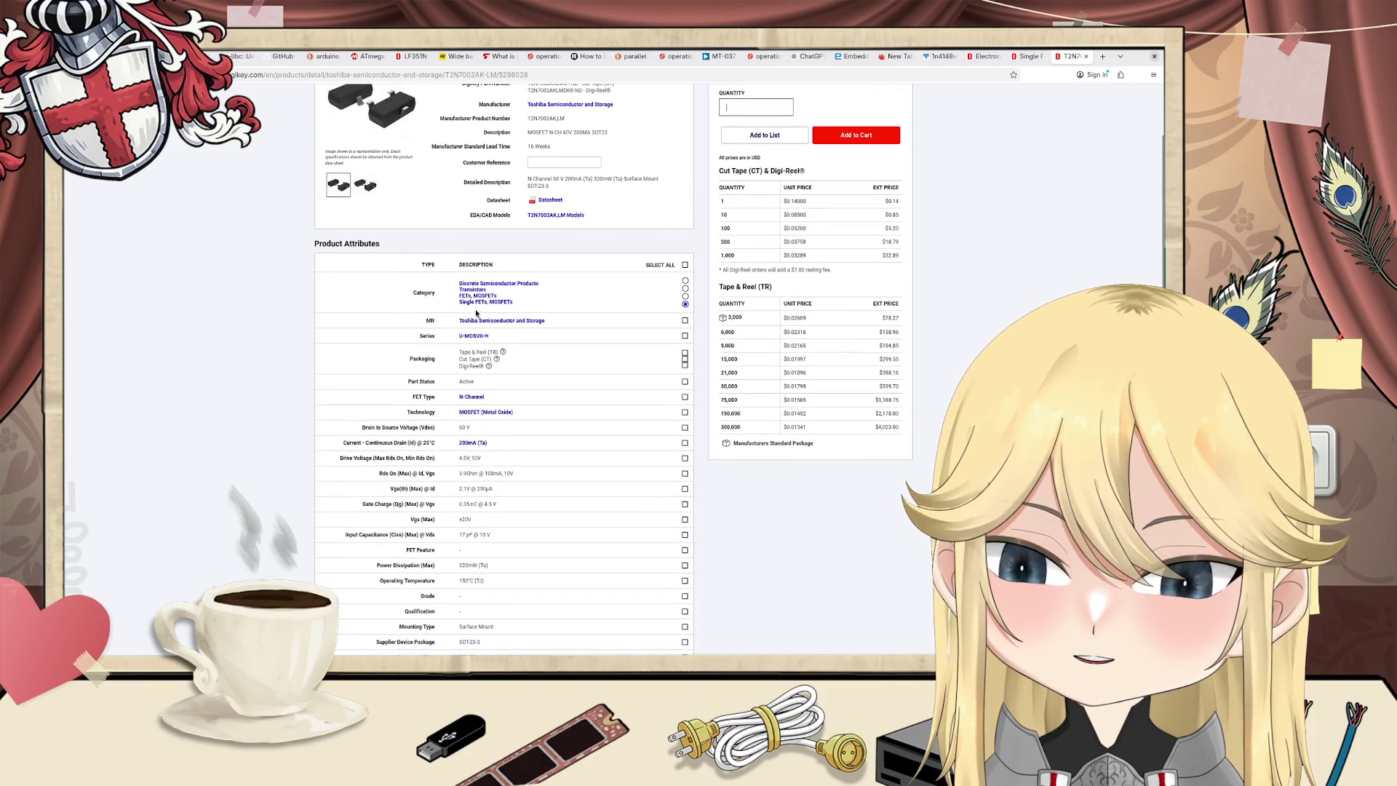
# Step: Open the T2N7002AK PDF datasheet and read down to the start of page 2
pyautogui.click(549, 201)
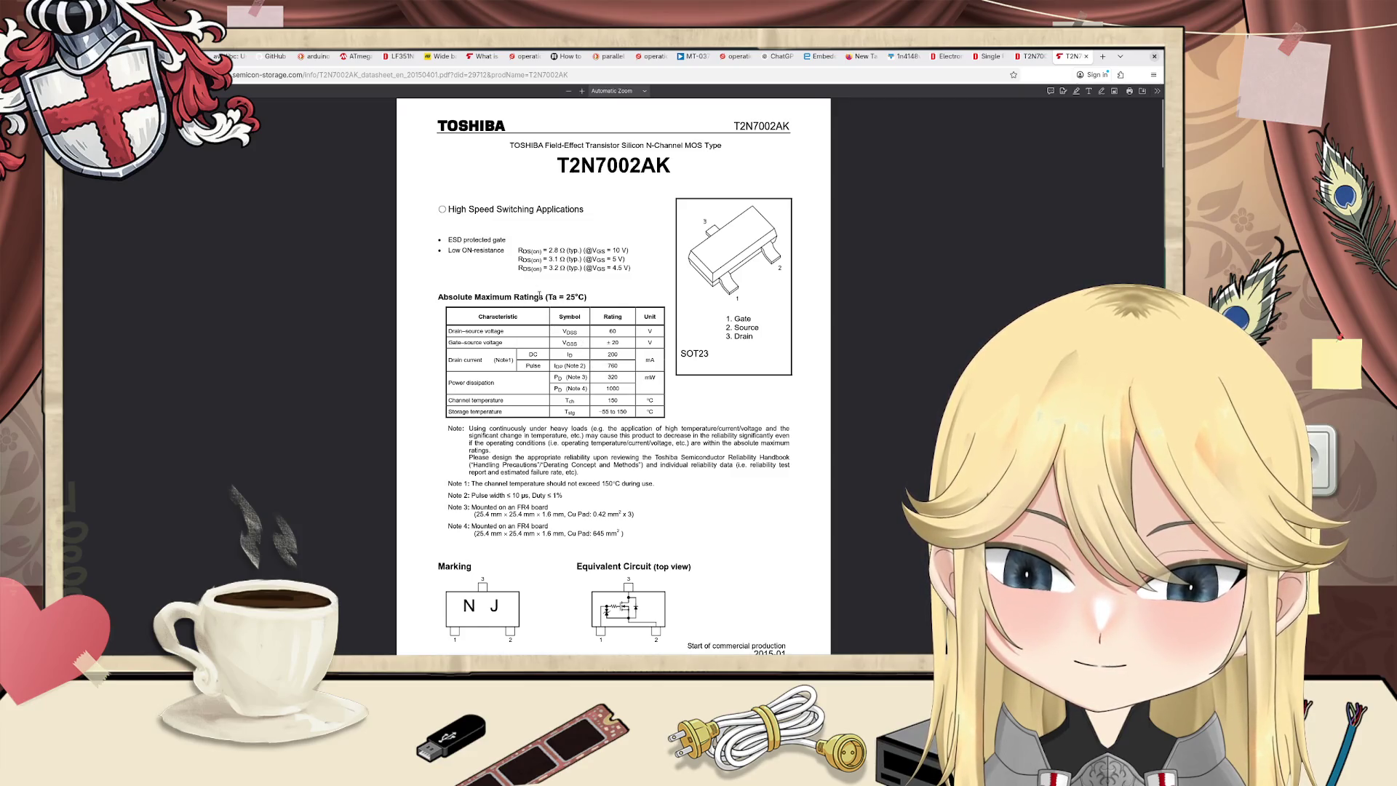
pyautogui.scroll(-2, 539, 295)
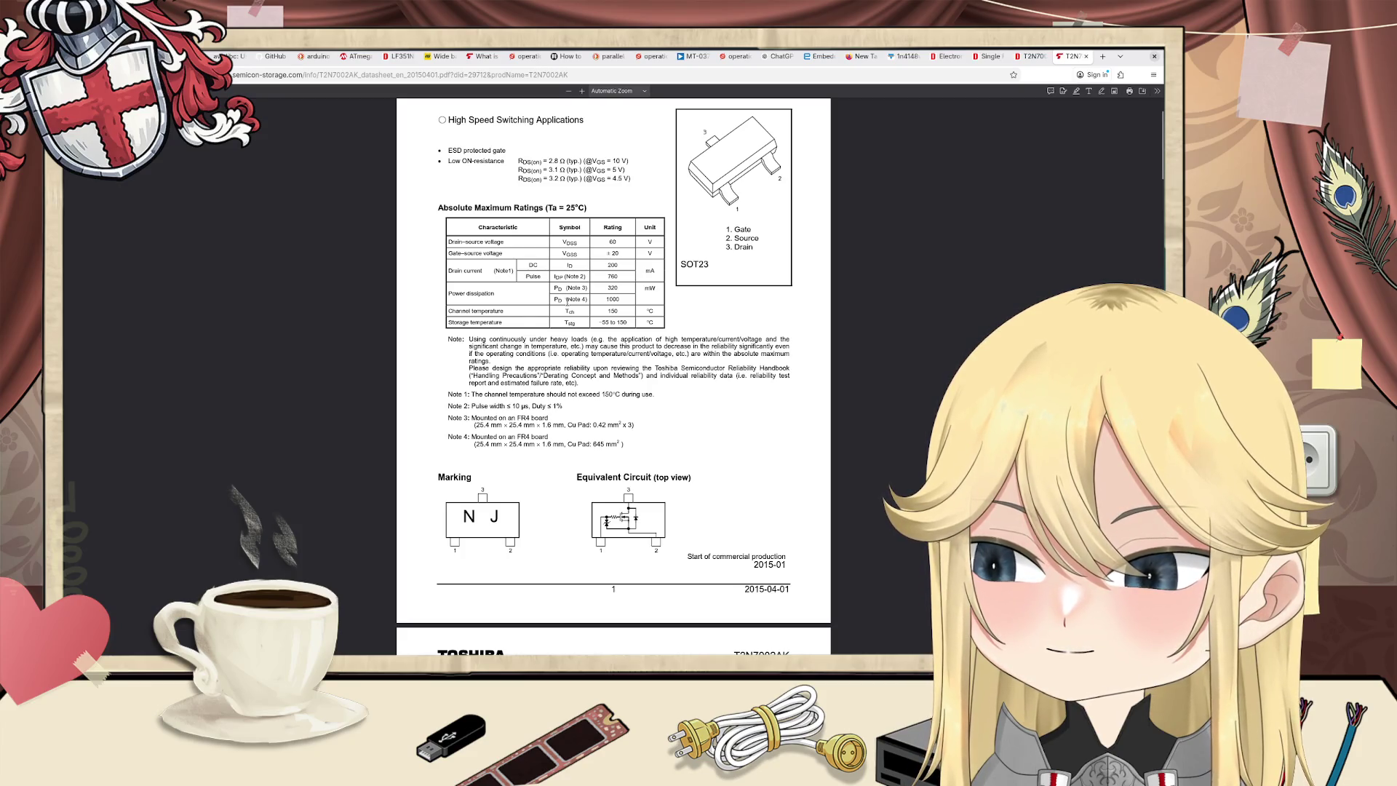
pyautogui.scroll(-3, 607, 315)
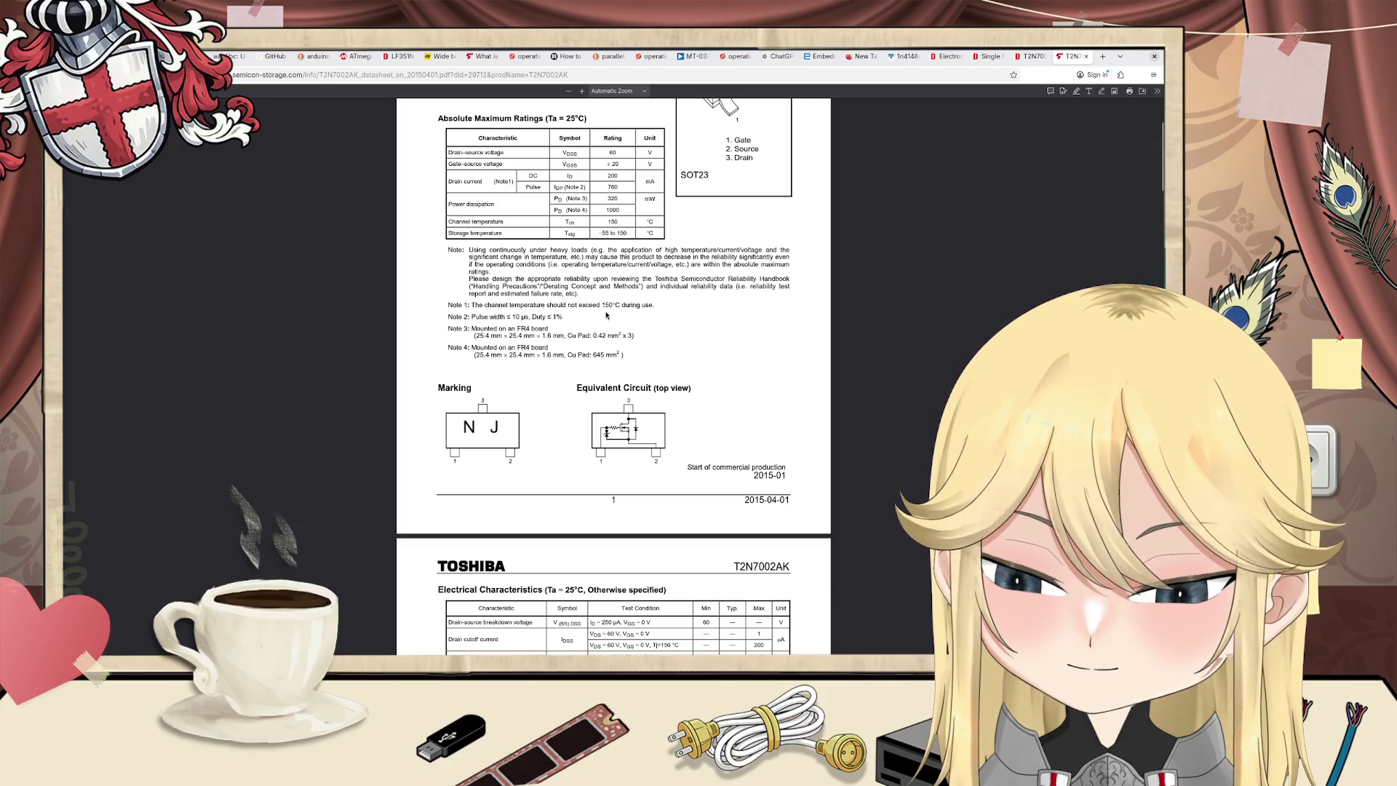
pyautogui.hotkey('ctrl', 't')
# Step: Search DuckDuckGo for 'fabric how to install mods'
pyautogui.write('fabri')
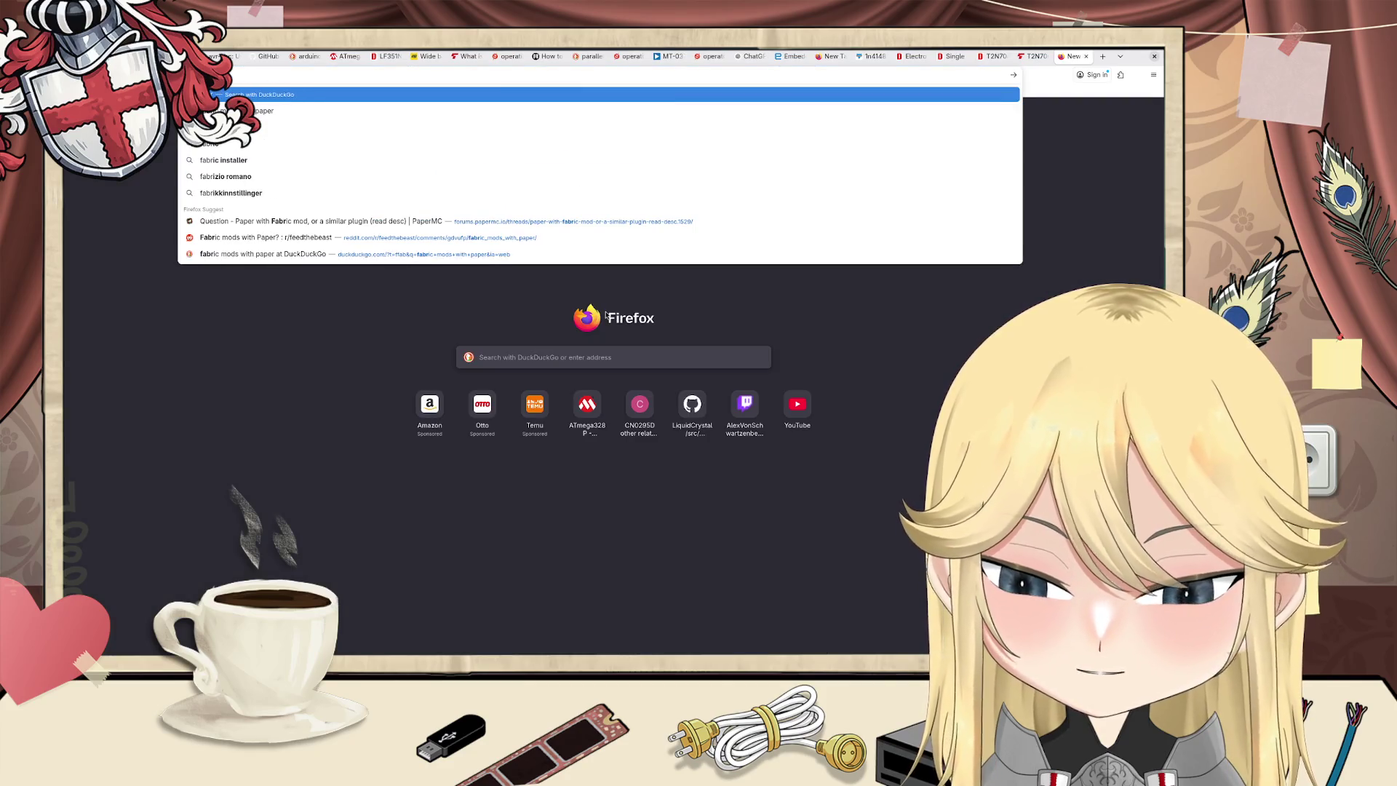
pyautogui.write('c')
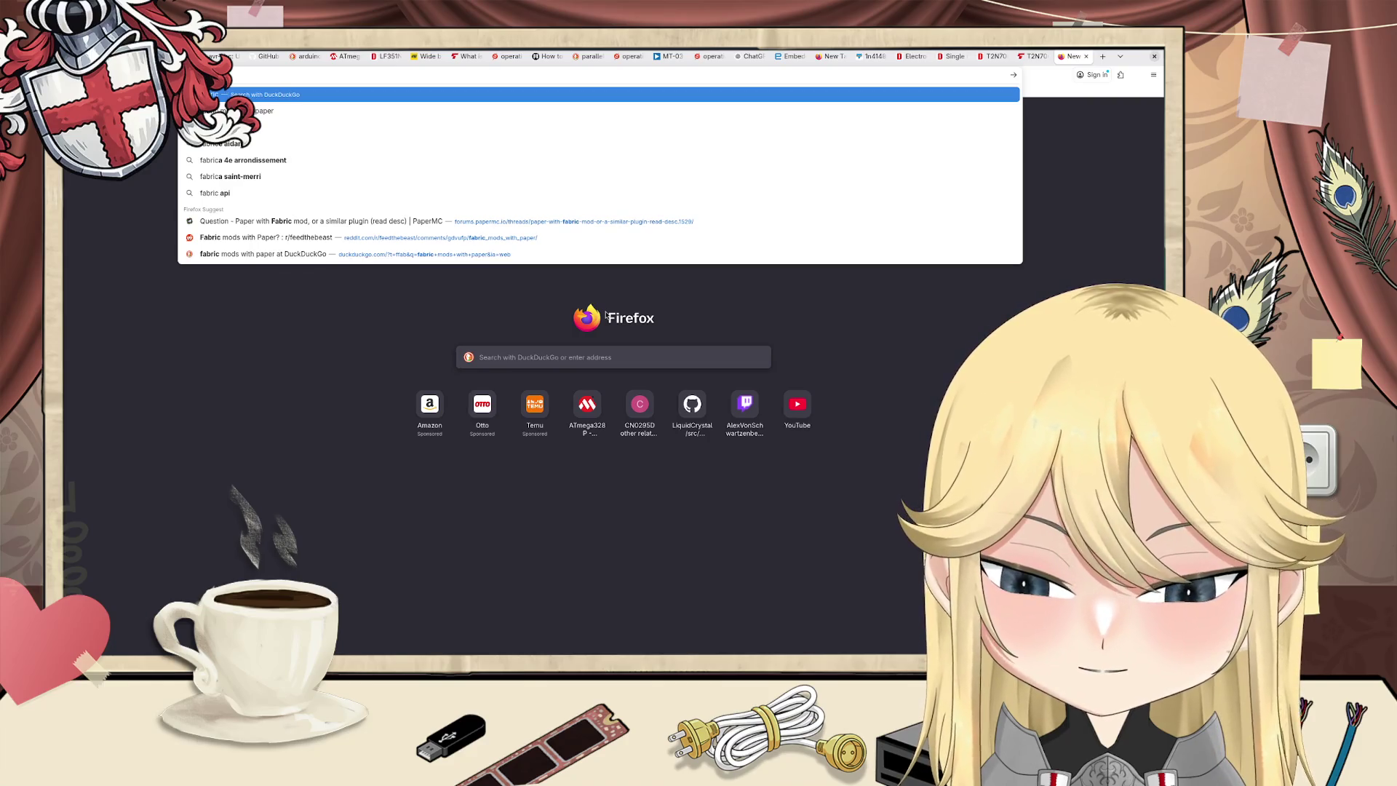
pyautogui.write(' how to cn')
pyautogui.press('Return')
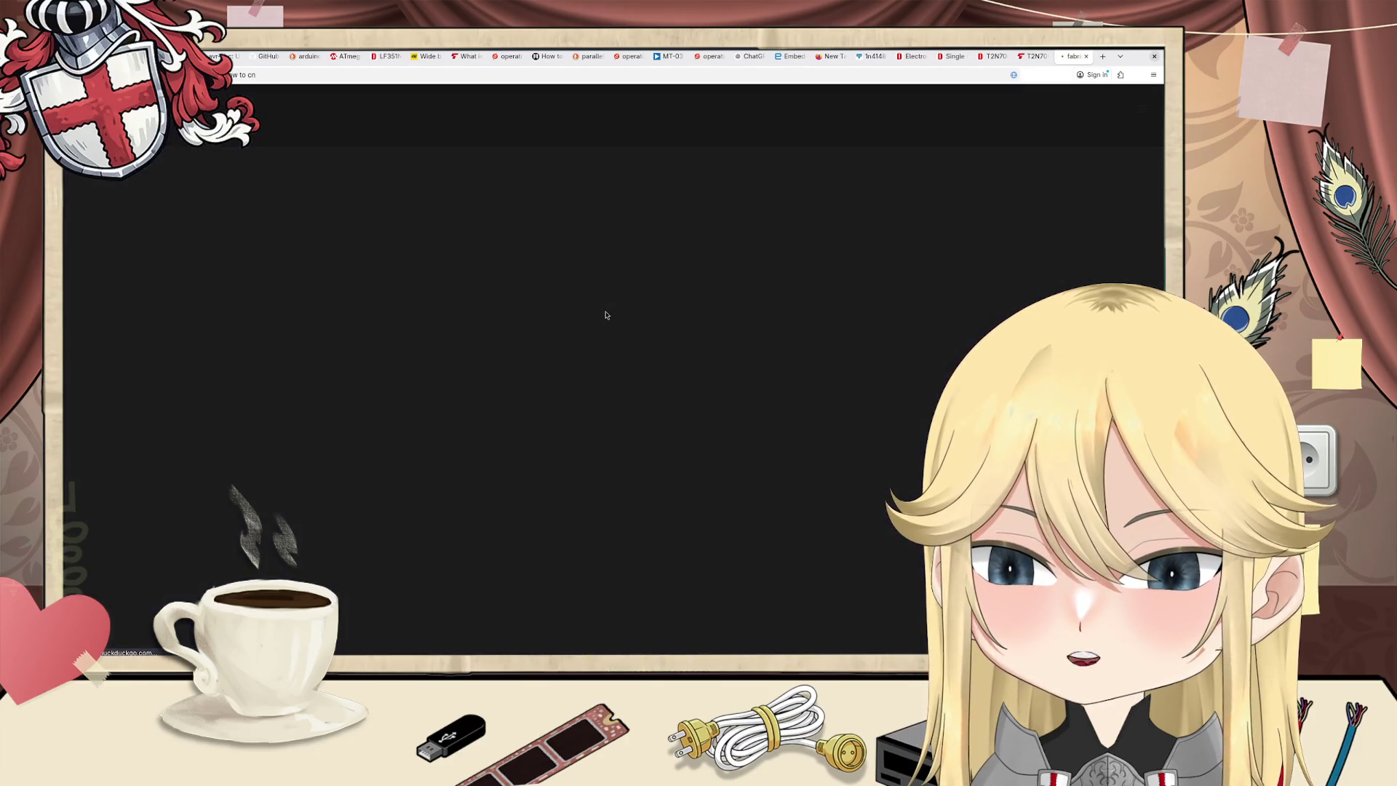
pyautogui.click(305, 111)
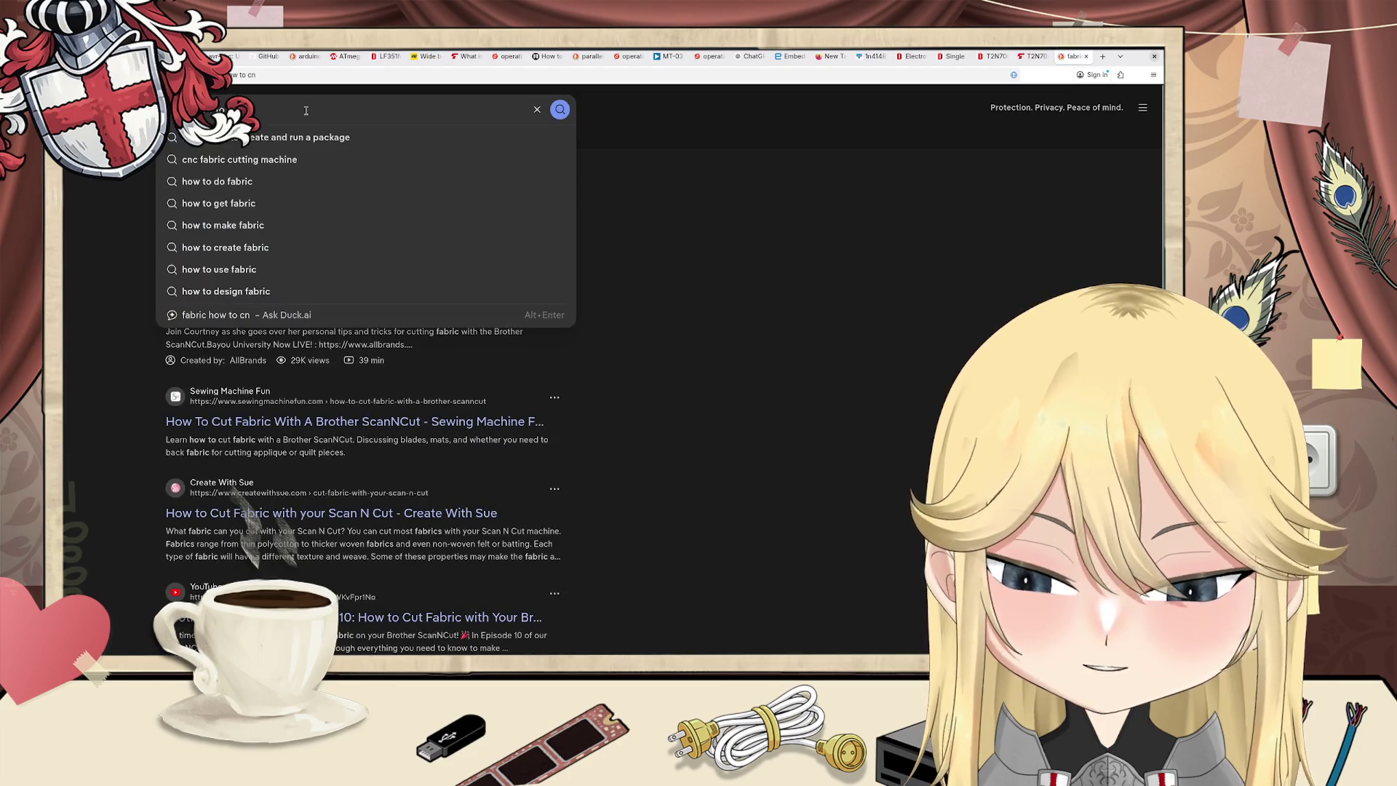
pyautogui.press('Down')
pyautogui.press('BackSpace')
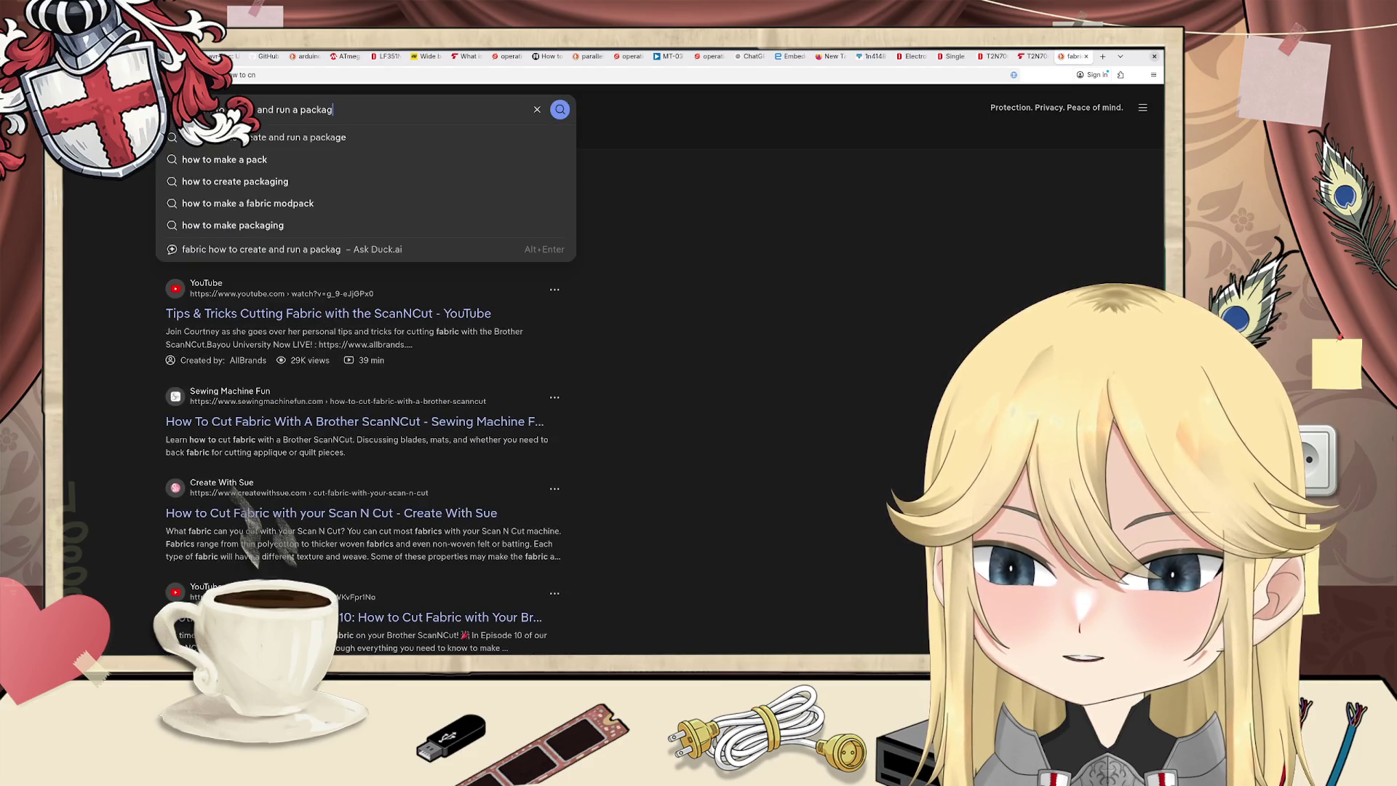
pyautogui.press('BackSpace')
pyautogui.press('BackSpace')
pyautogui.press('BackSpace')
pyautogui.press('Down')
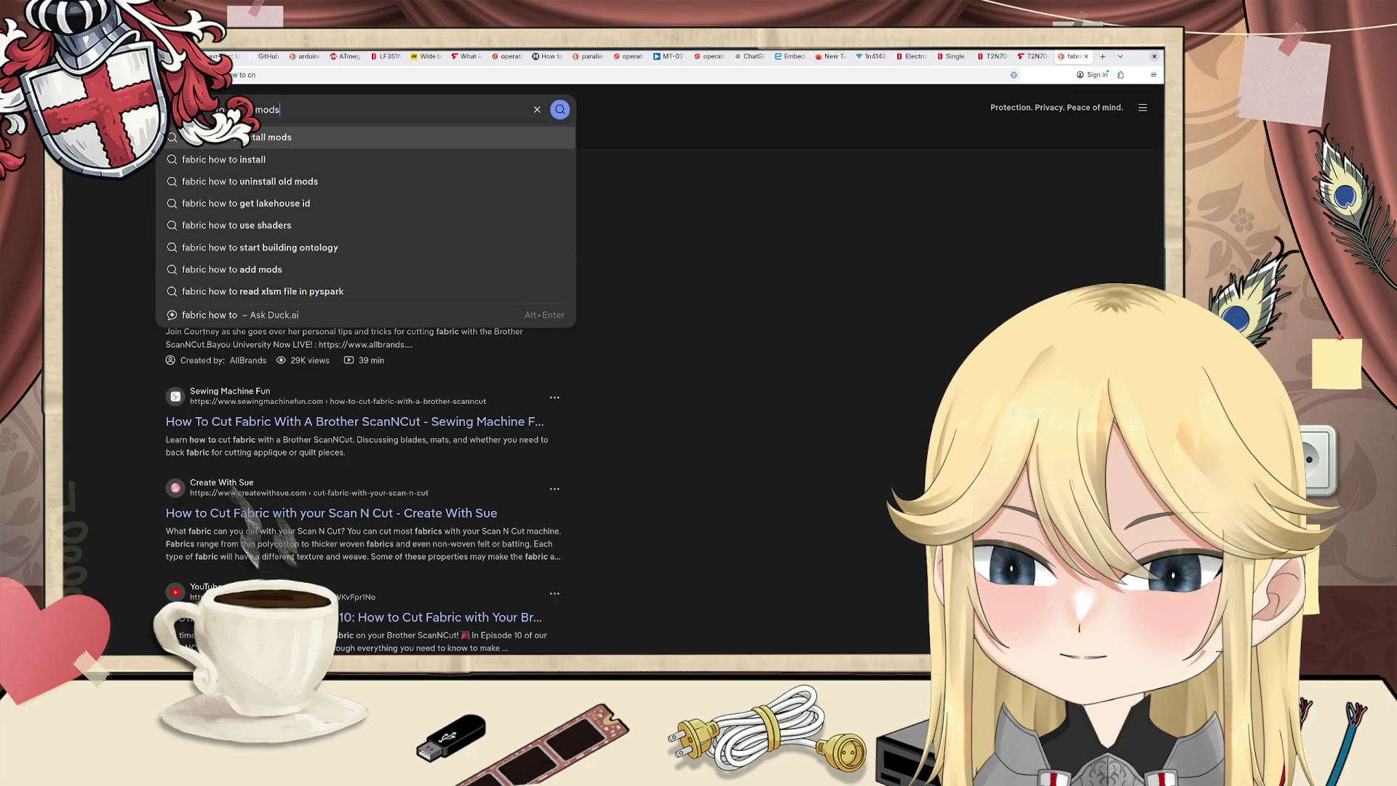
pyautogui.press('Return')
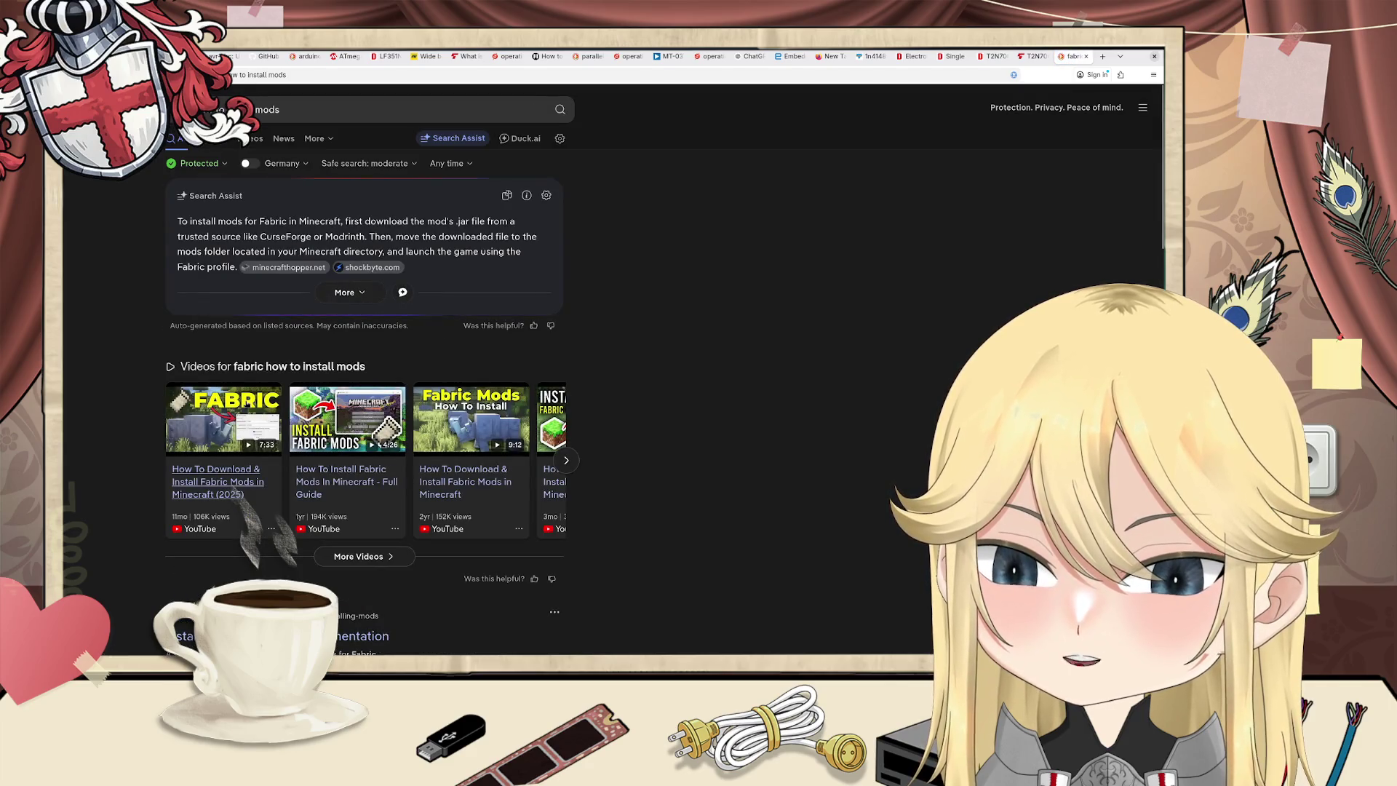
# Step: Open the Fabric docs Installing Mods guide and read its download requirements and launcher steps
pyautogui.scroll(-5, 276, 313)
pyautogui.click(256, 325)
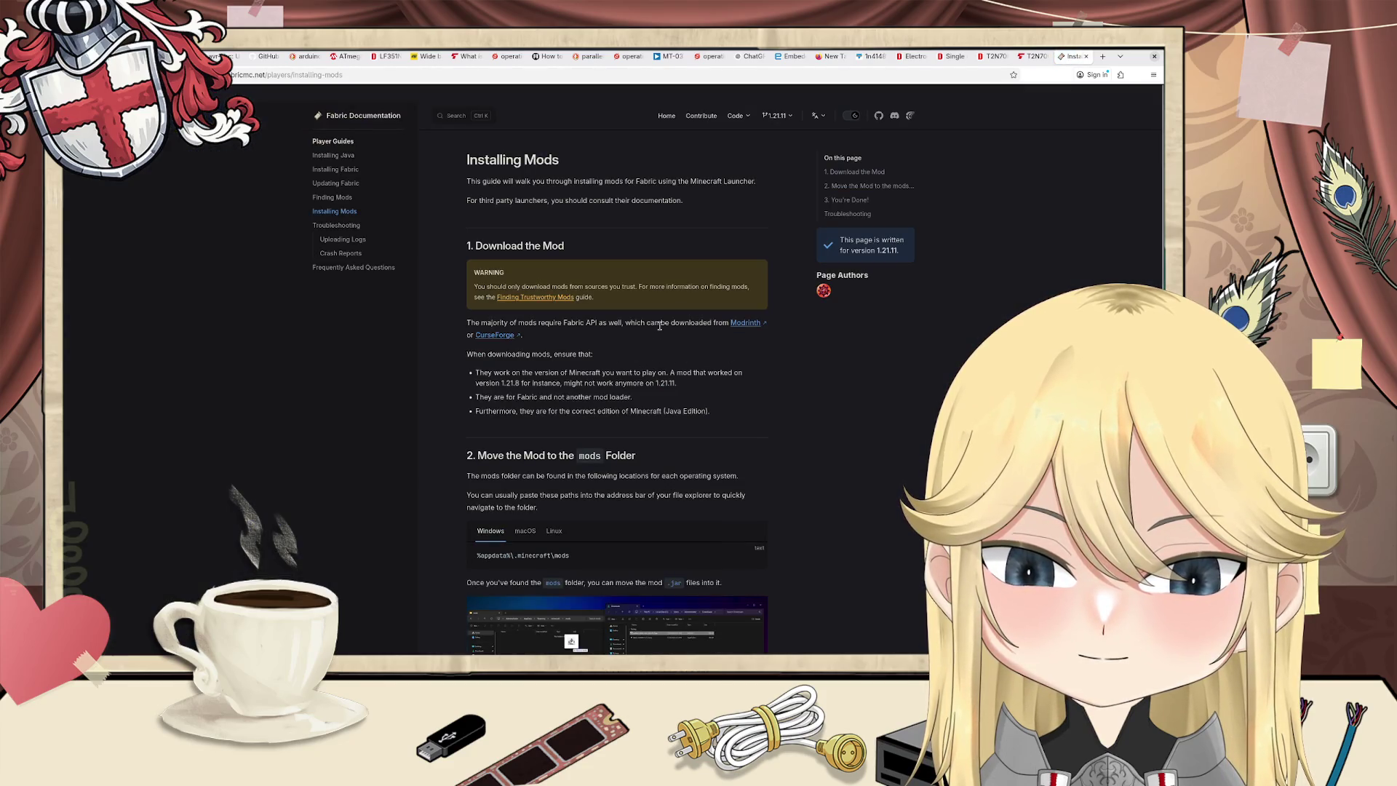
pyautogui.moveTo(725, 323)
pyautogui.mouseDown()
pyautogui.moveTo(598, 322)
pyautogui.moveTo(466, 178)
pyautogui.mouseUp()
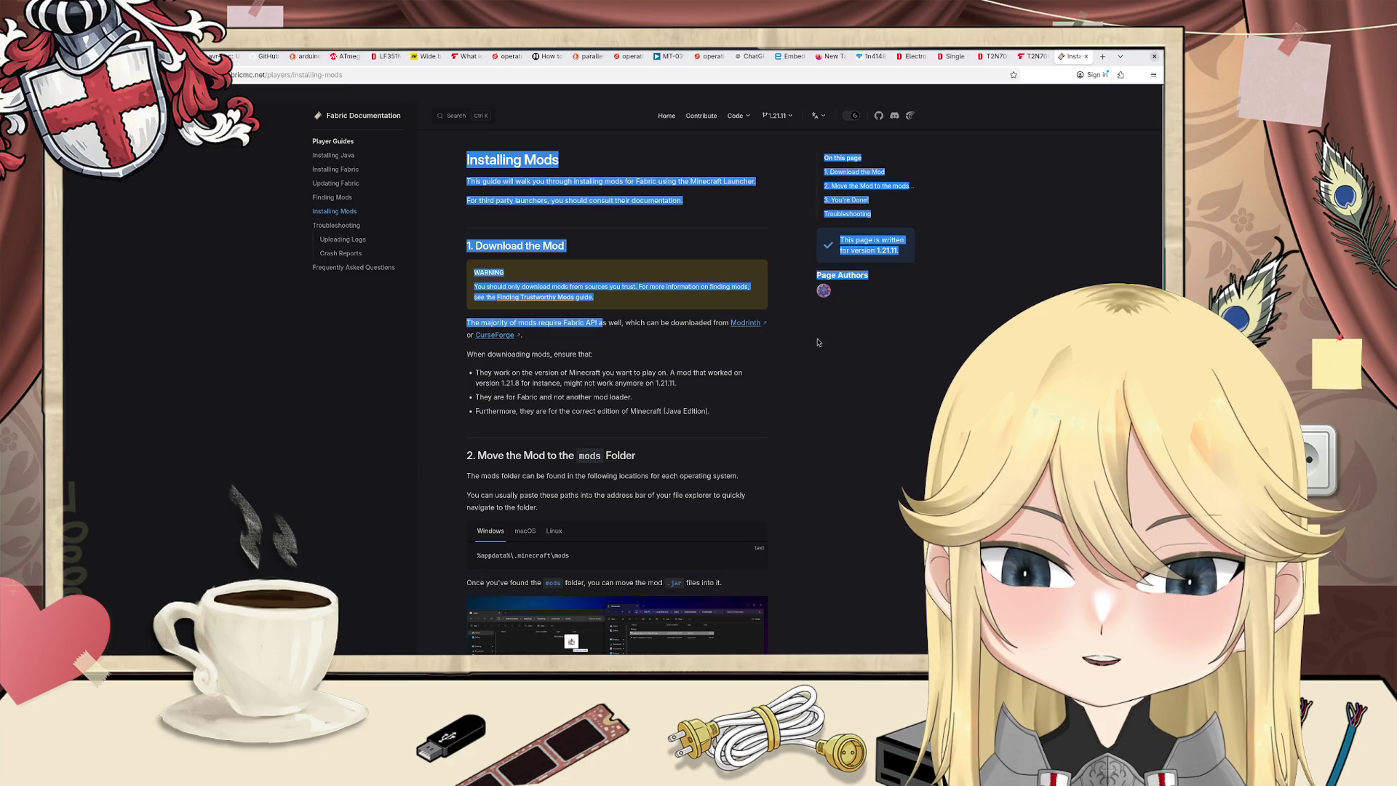
pyautogui.click(524, 355)
pyautogui.moveTo(473, 357)
pyautogui.mouseDown()
pyautogui.moveTo(611, 359)
pyautogui.moveTo(724, 416)
pyautogui.mouseUp()
pyautogui.click(724, 416)
pyautogui.scroll(-3, 735, 396)
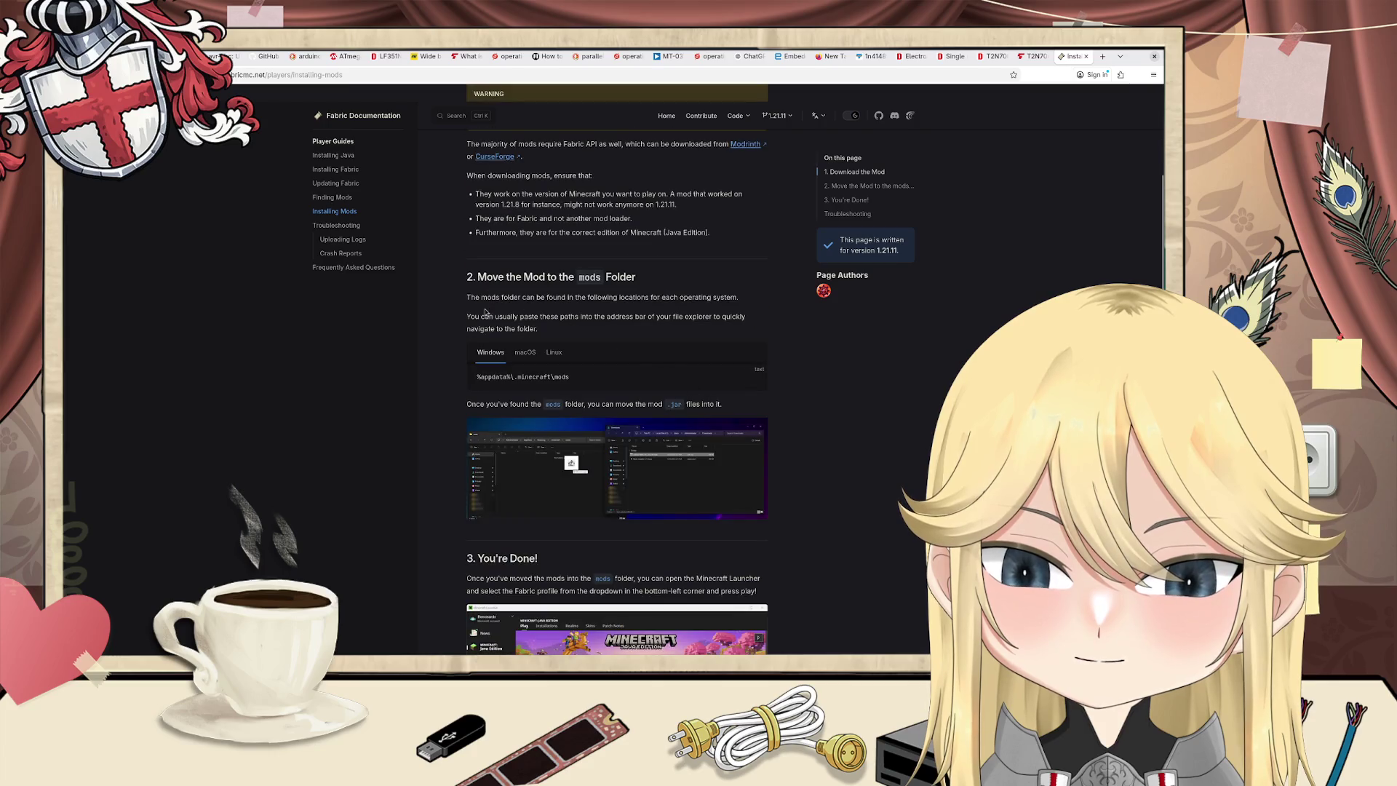
pyautogui.moveTo(467, 297)
pyautogui.mouseDown()
pyautogui.moveTo(563, 293)
pyautogui.moveTo(746, 331)
pyautogui.moveTo(715, 315)
pyautogui.mouseUp()
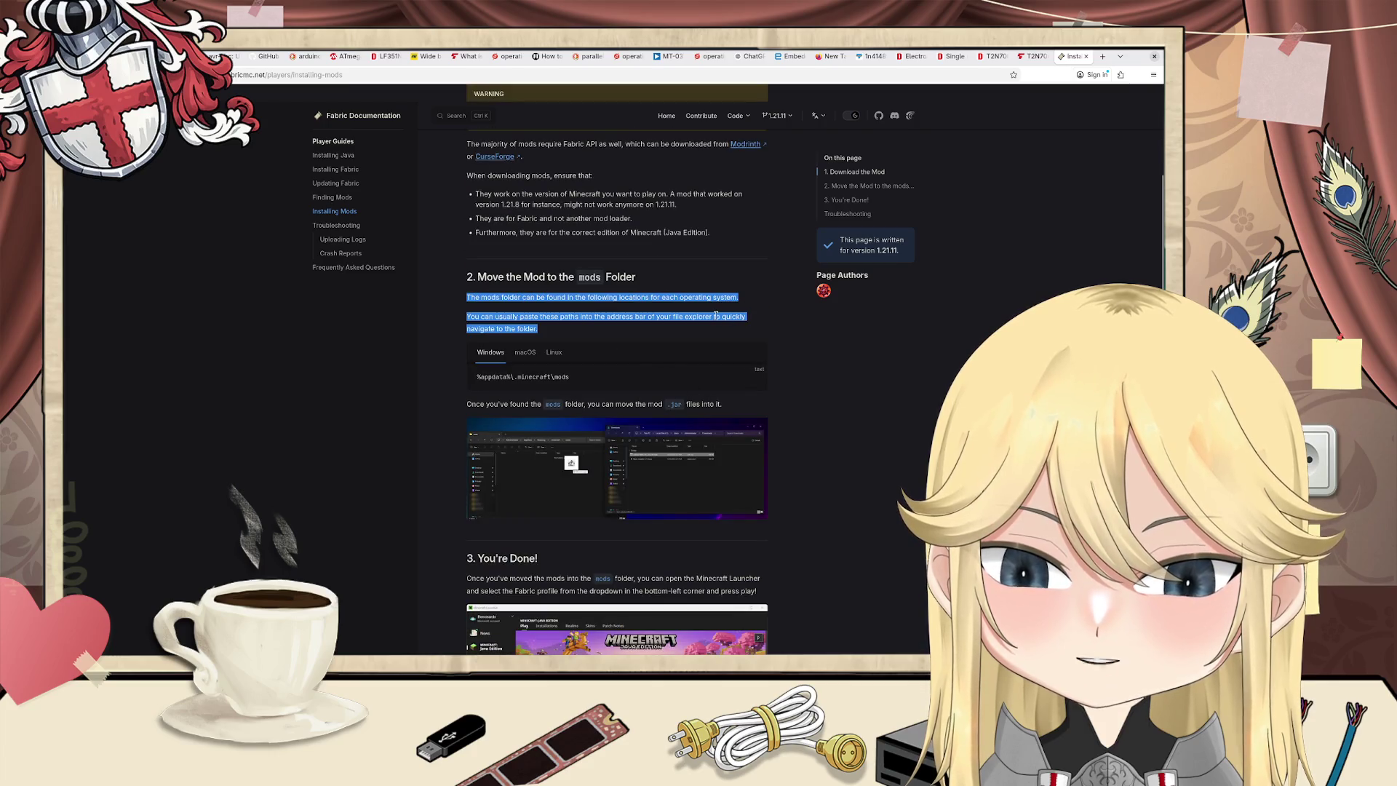
pyautogui.scroll(-3, 716, 315)
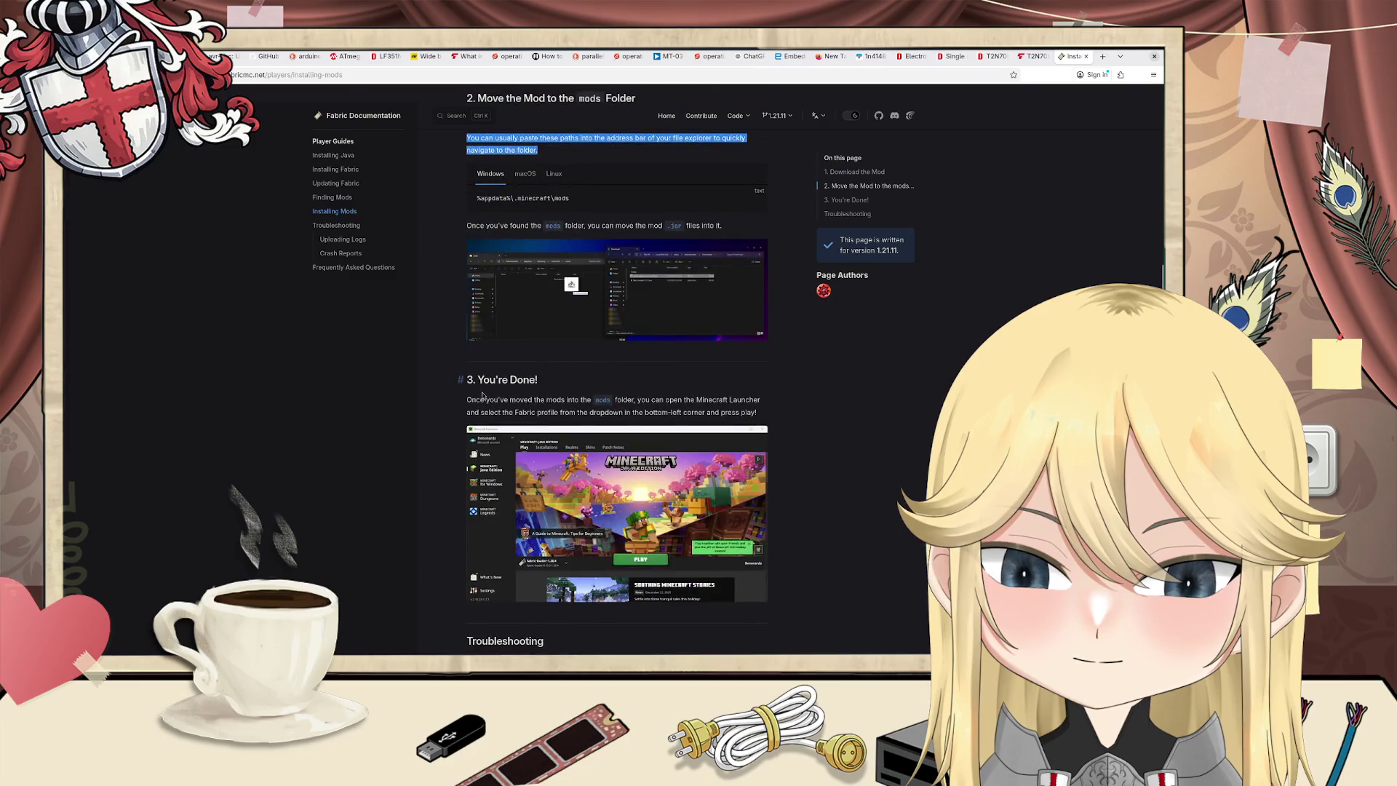
pyautogui.moveTo(466, 399)
pyautogui.mouseDown()
pyautogui.moveTo(758, 412)
pyautogui.moveTo(772, 432)
pyautogui.mouseUp()
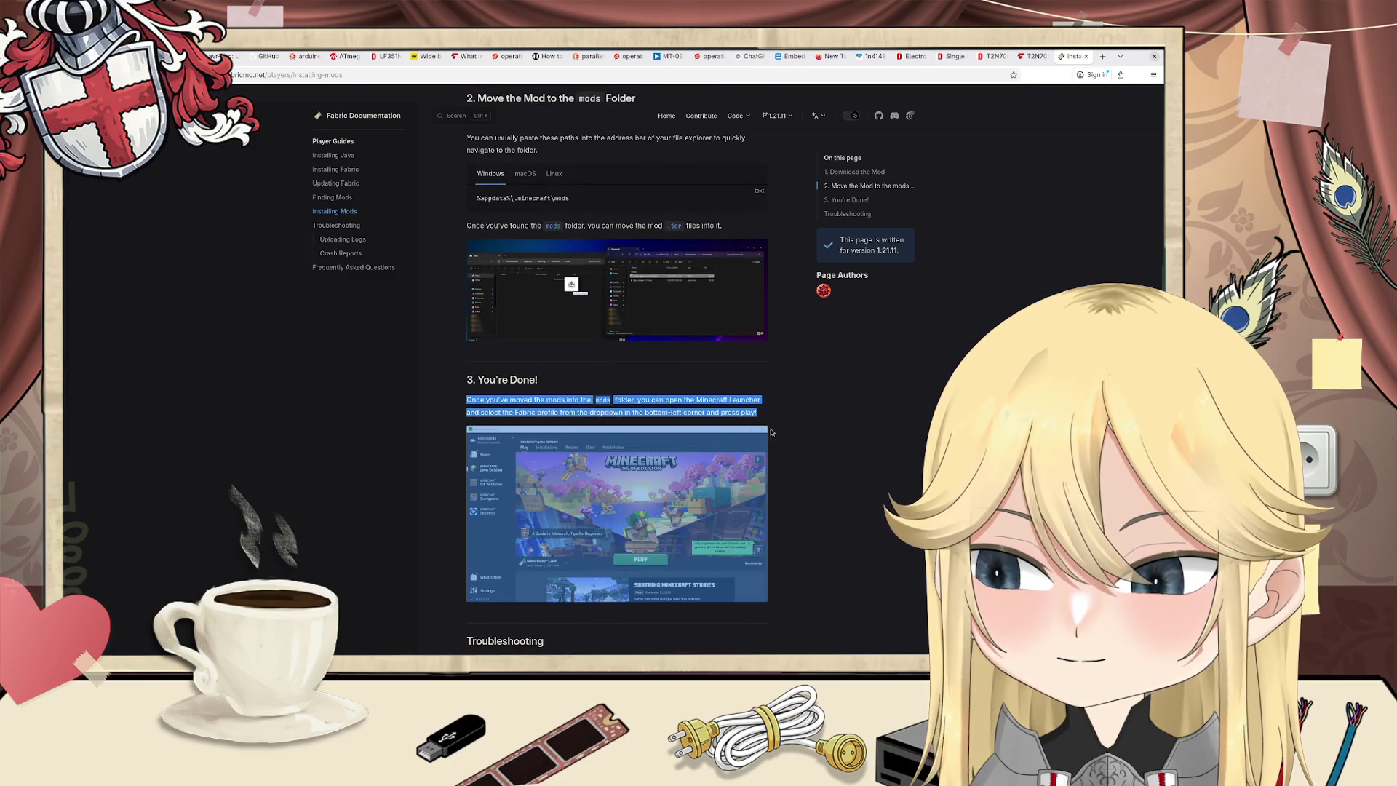
pyautogui.click(659, 420)
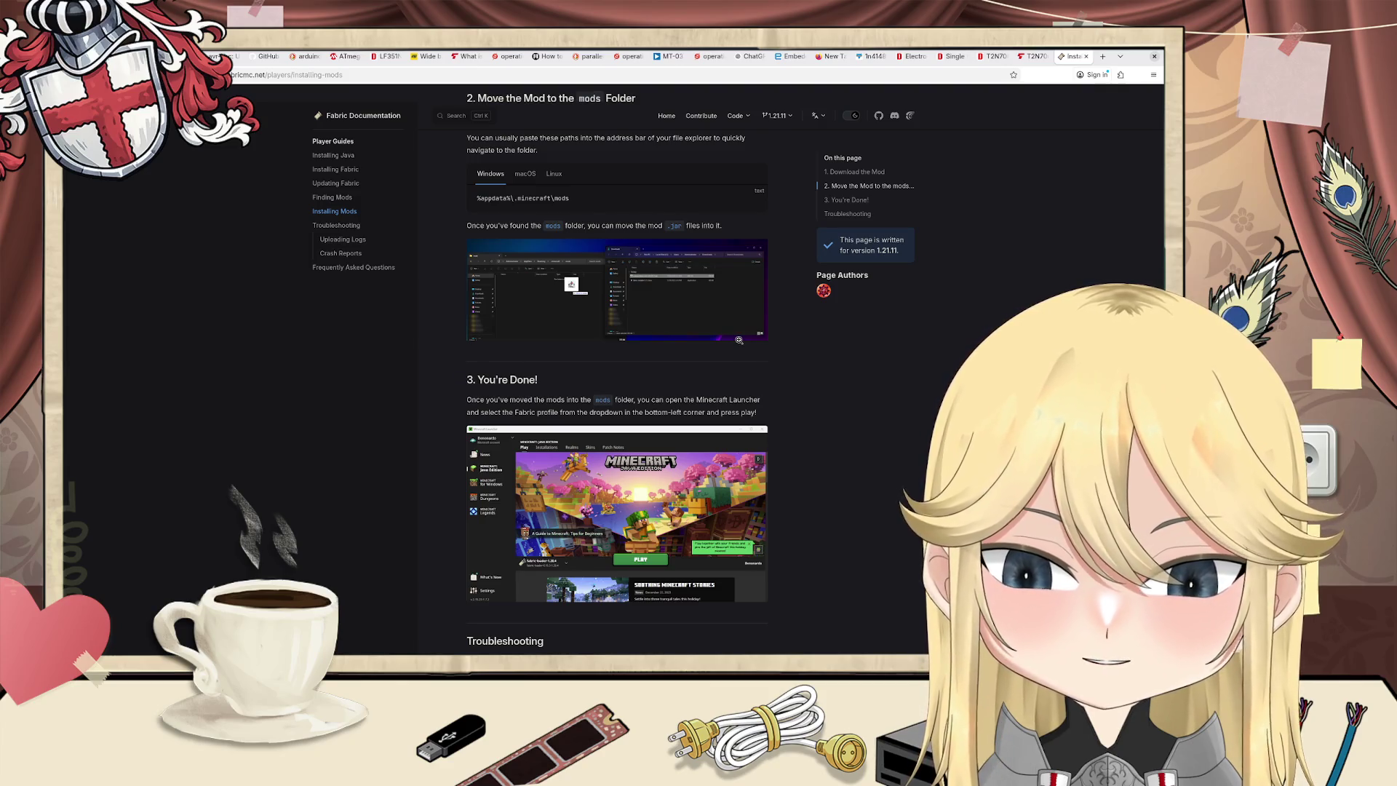
pyautogui.hotkey('ctrl', 't')
# Step: Search for 'papermc review' and open the Reddit post explaining what Paper is
pyautogui.write('paper')
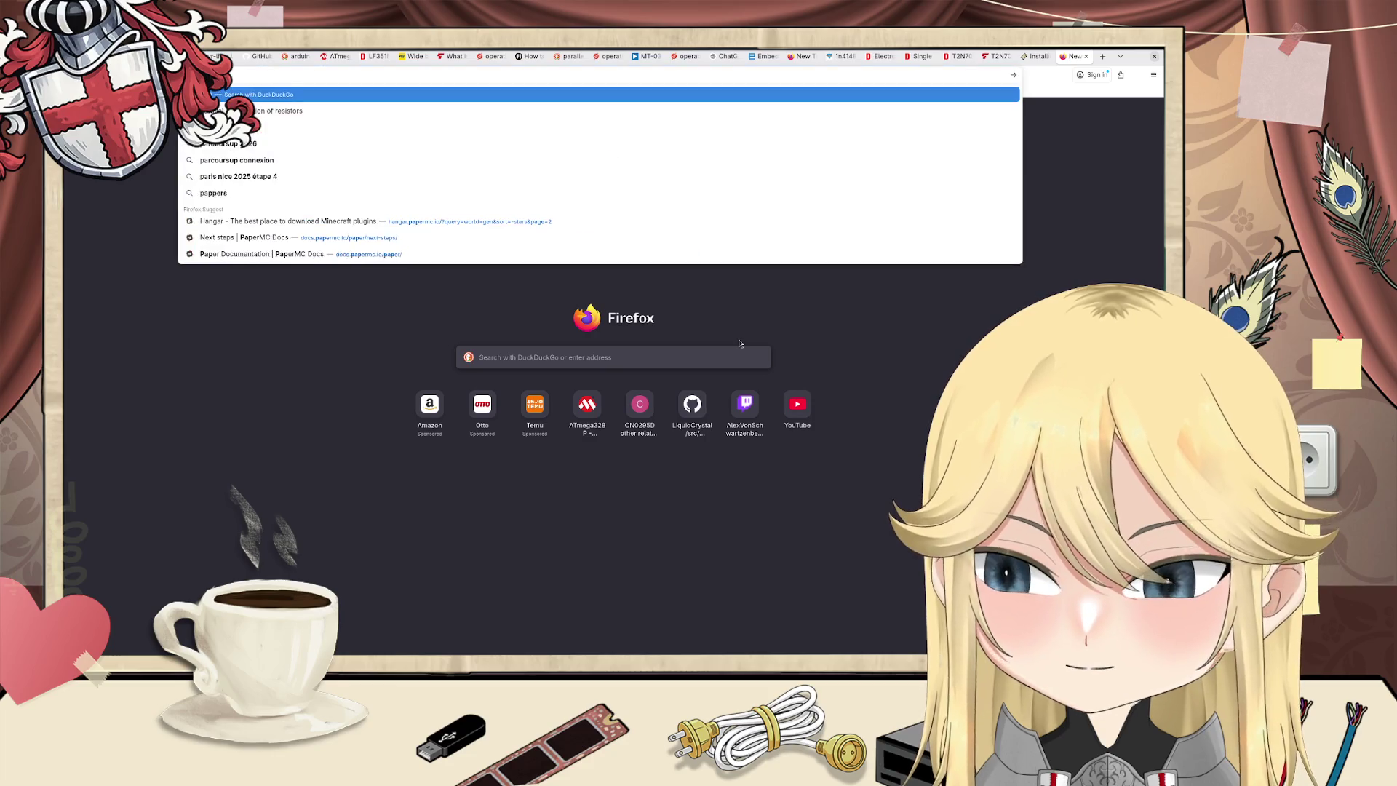
pyautogui.write('mc')
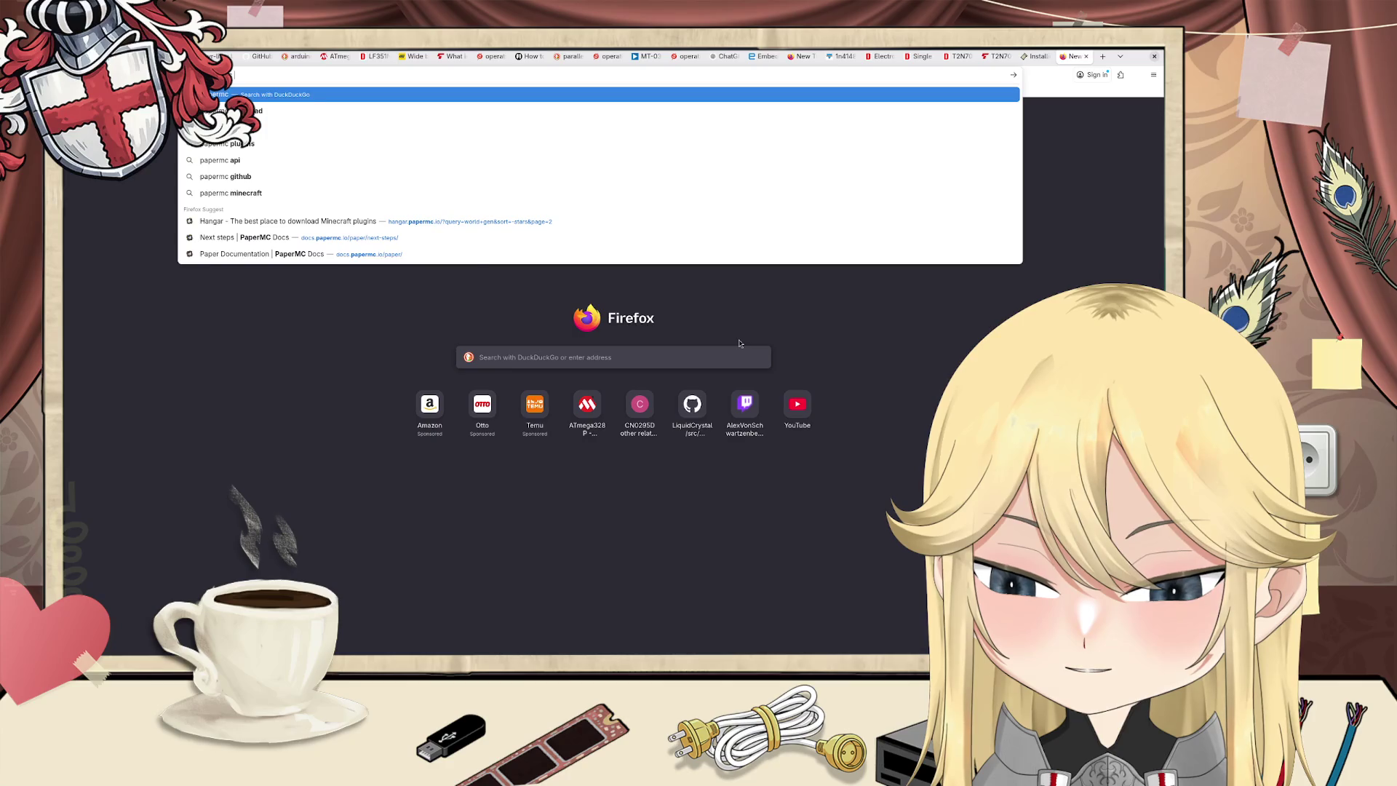
pyautogui.write('review')
pyautogui.press('Return')
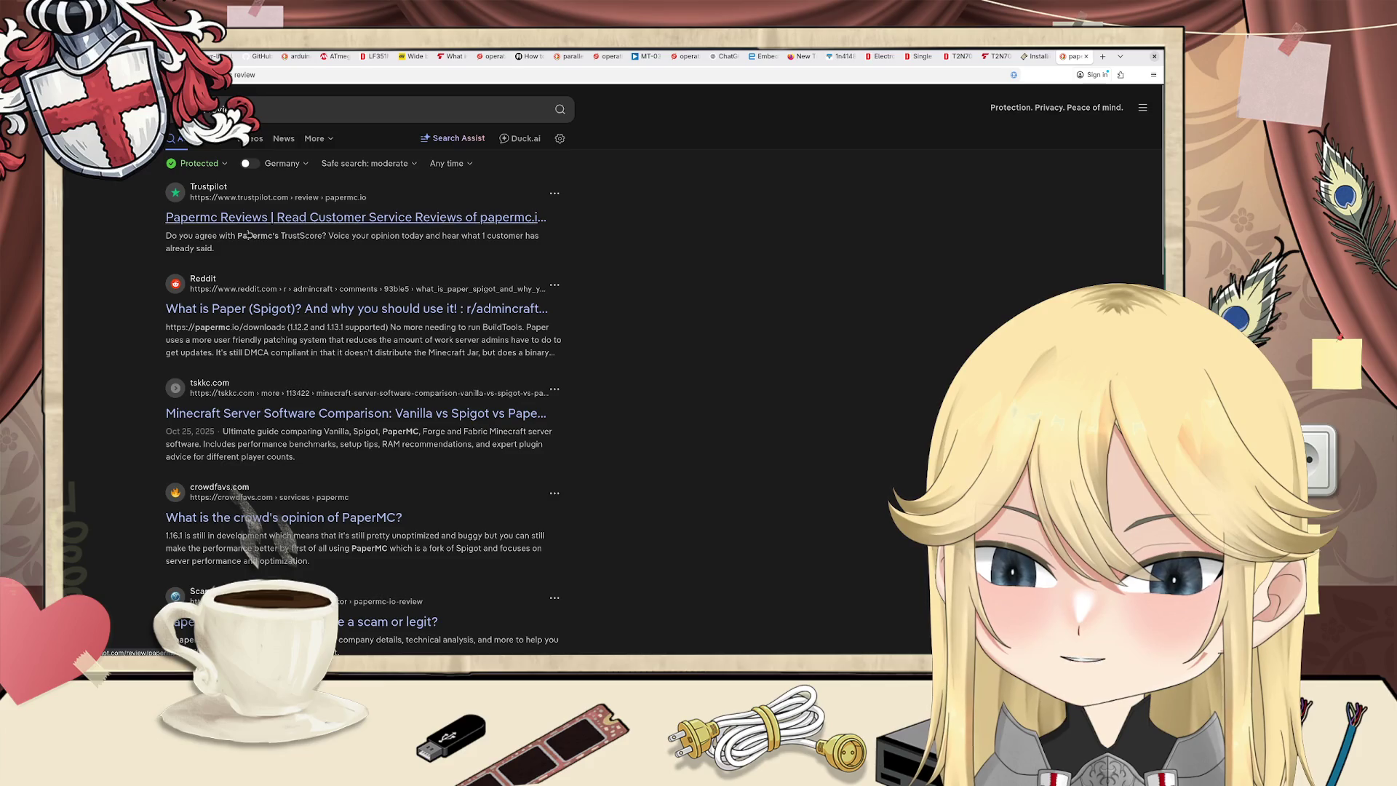
pyautogui.click(349, 309)
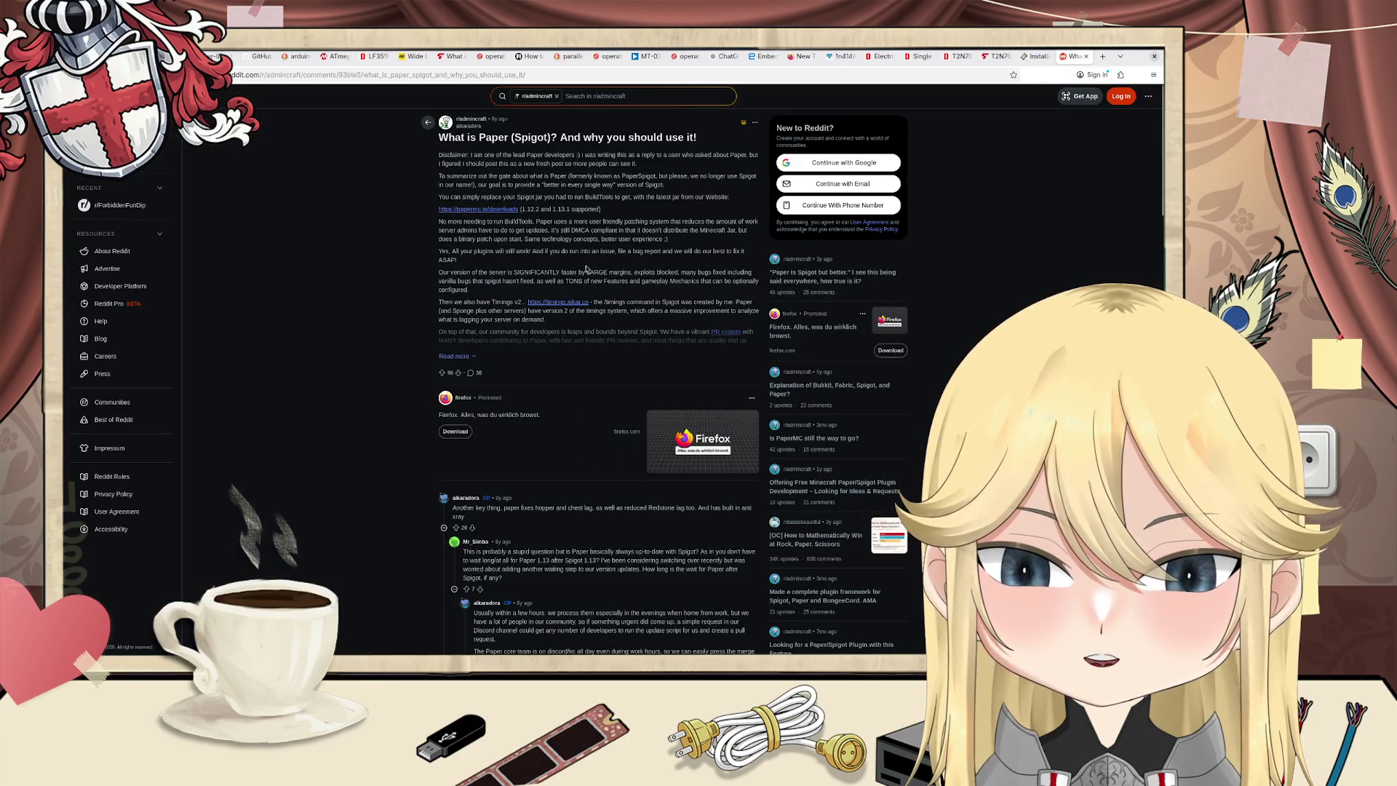
# Step: Highlight the post's opening lines about Paper being a better Spigot and replacing the Spigot jar
pyautogui.moveTo(442, 155); pyautogui.dragTo(658, 164)
pyautogui.click(659, 164)
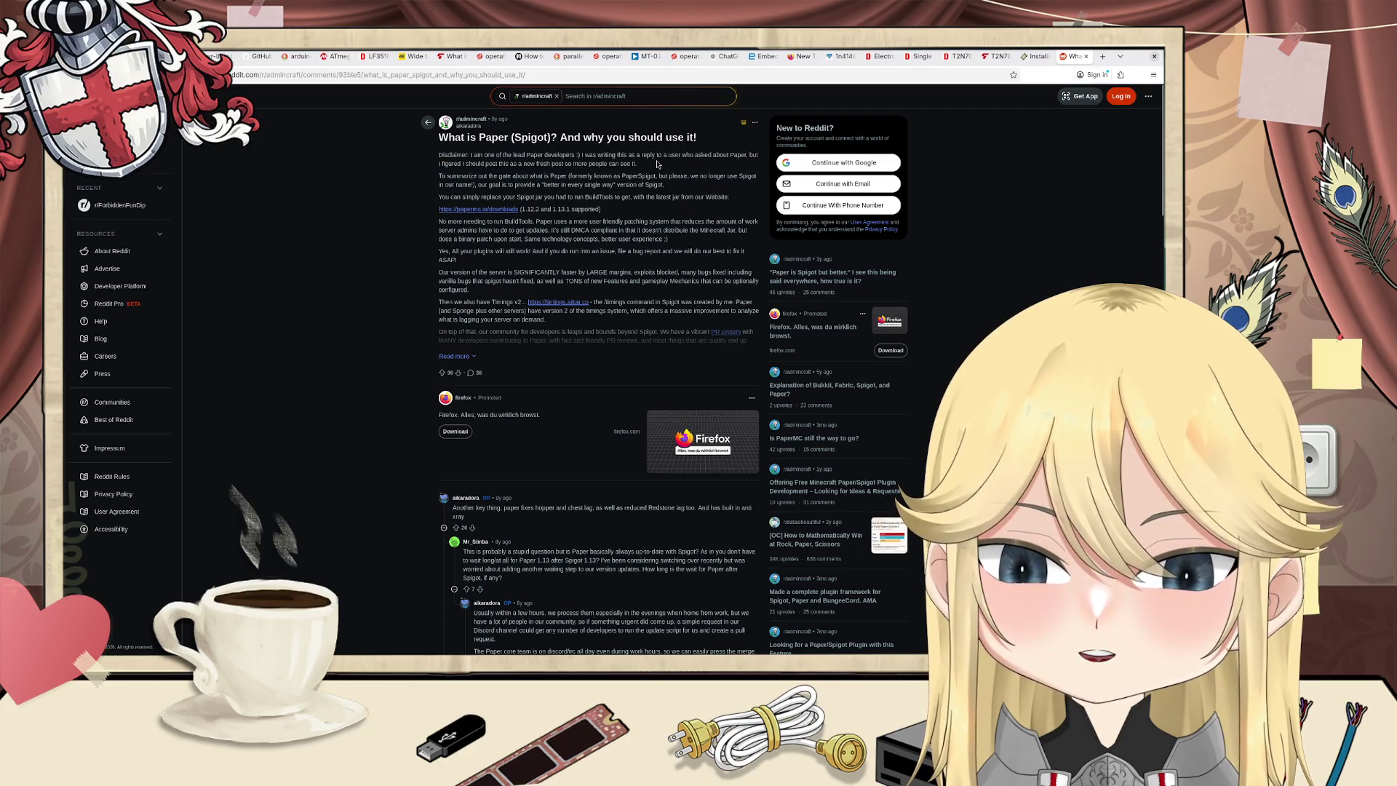
pyautogui.moveTo(438, 175)
pyautogui.mouseDown()
pyautogui.moveTo(668, 178)
pyautogui.moveTo(572, 186)
pyautogui.mouseUp()
pyautogui.click(572, 185)
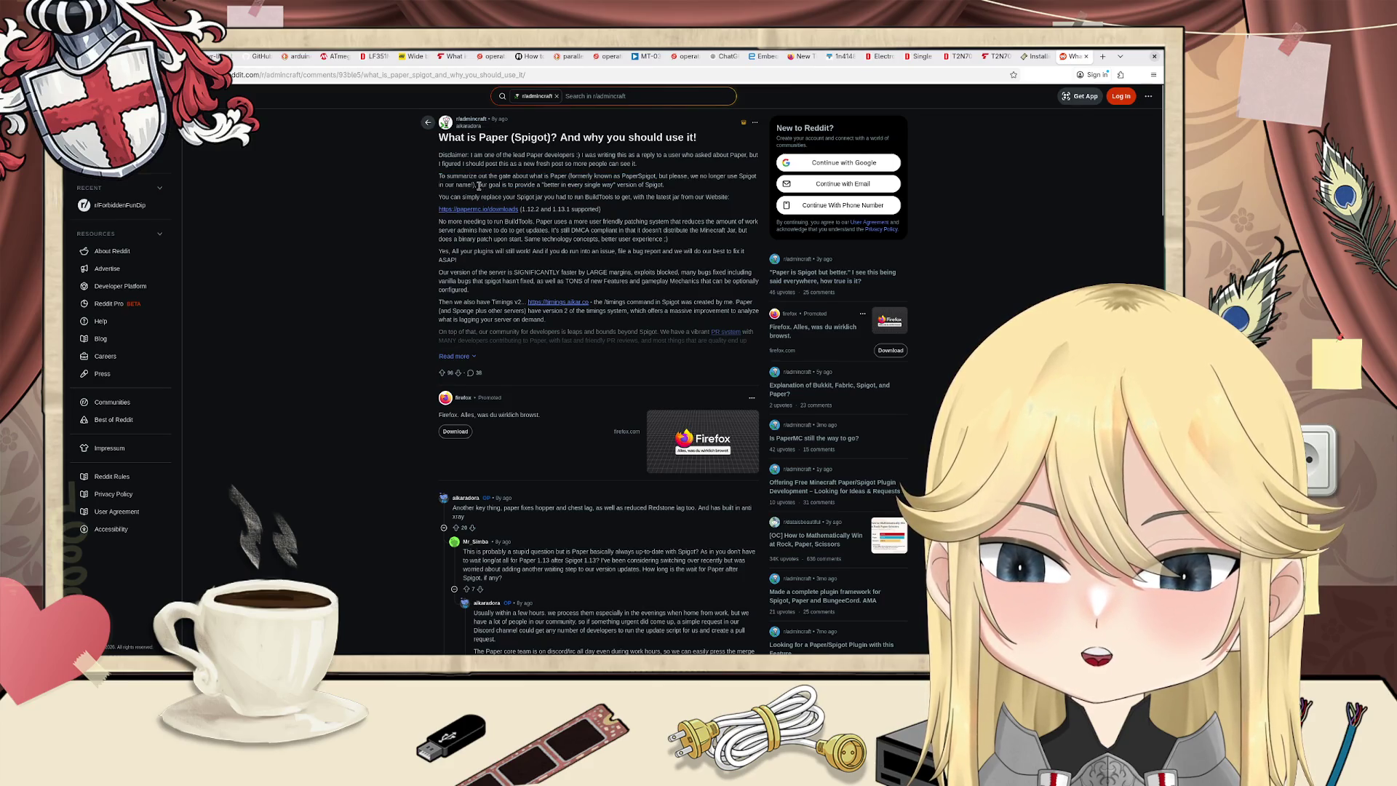
pyautogui.moveTo(478, 184); pyautogui.dragTo(675, 191)
pyautogui.click(672, 193)
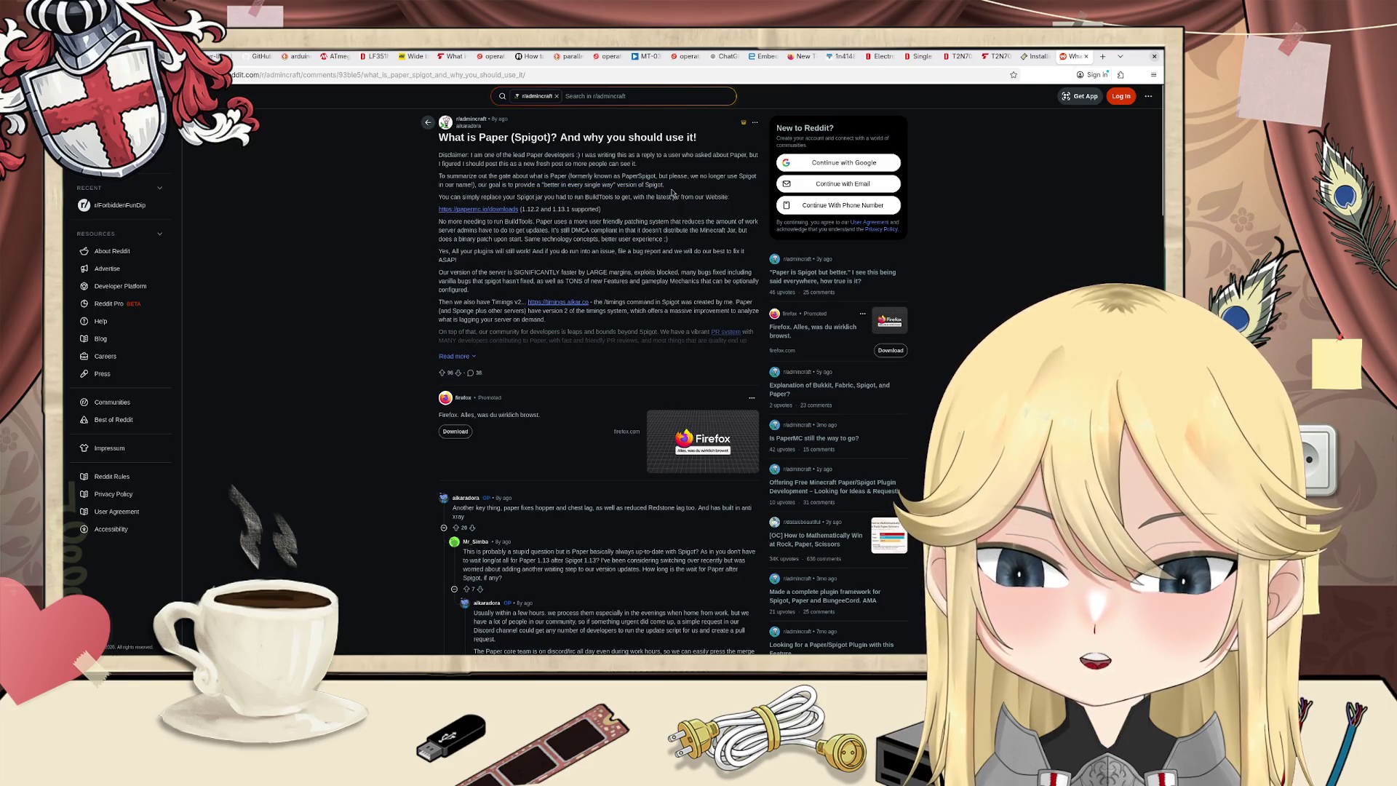
pyautogui.moveTo(438, 202); pyautogui.dragTo(729, 198)
pyautogui.click(578, 222)
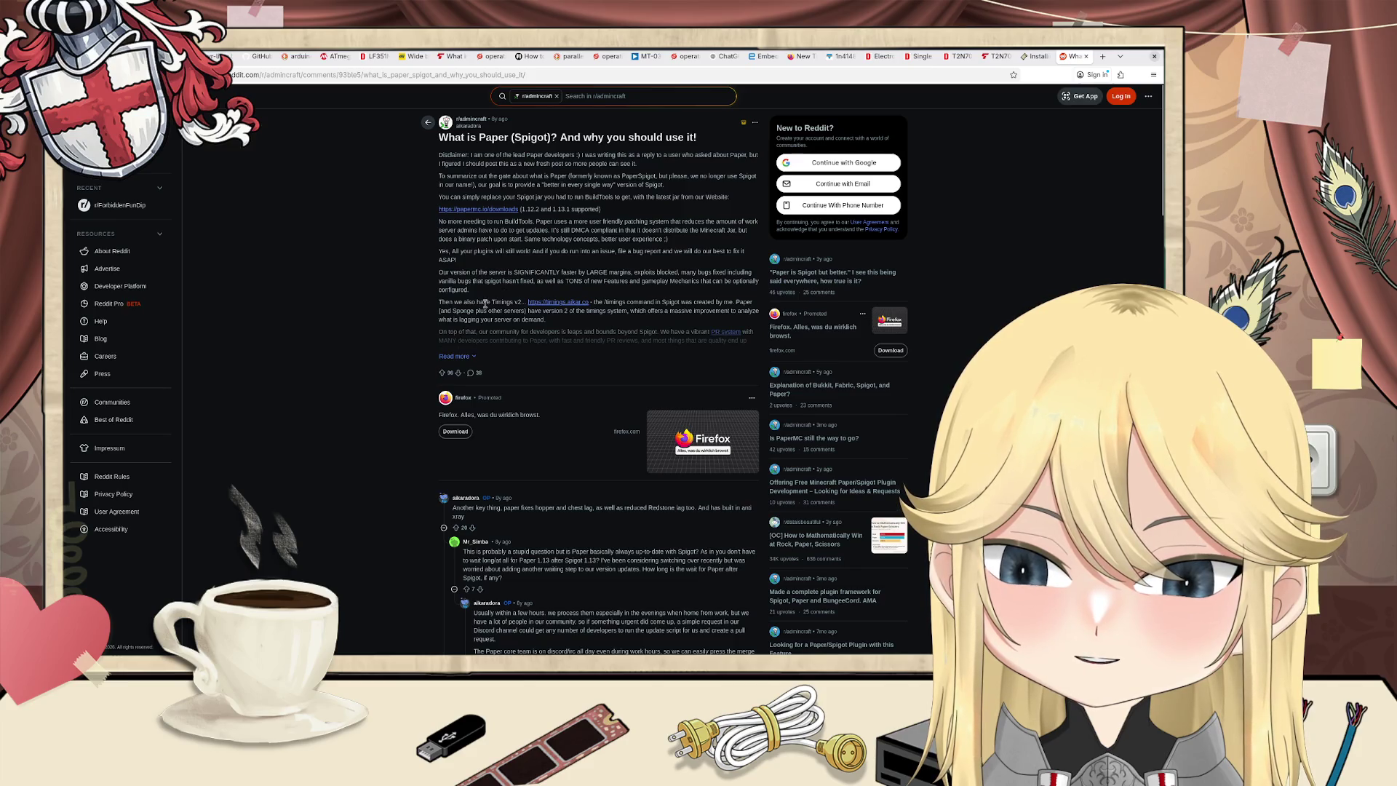
# Step: Expand the full post and highlight the sentence about the server being faster
pyautogui.click(459, 356)
pyautogui.scroll(-2, 506, 333)
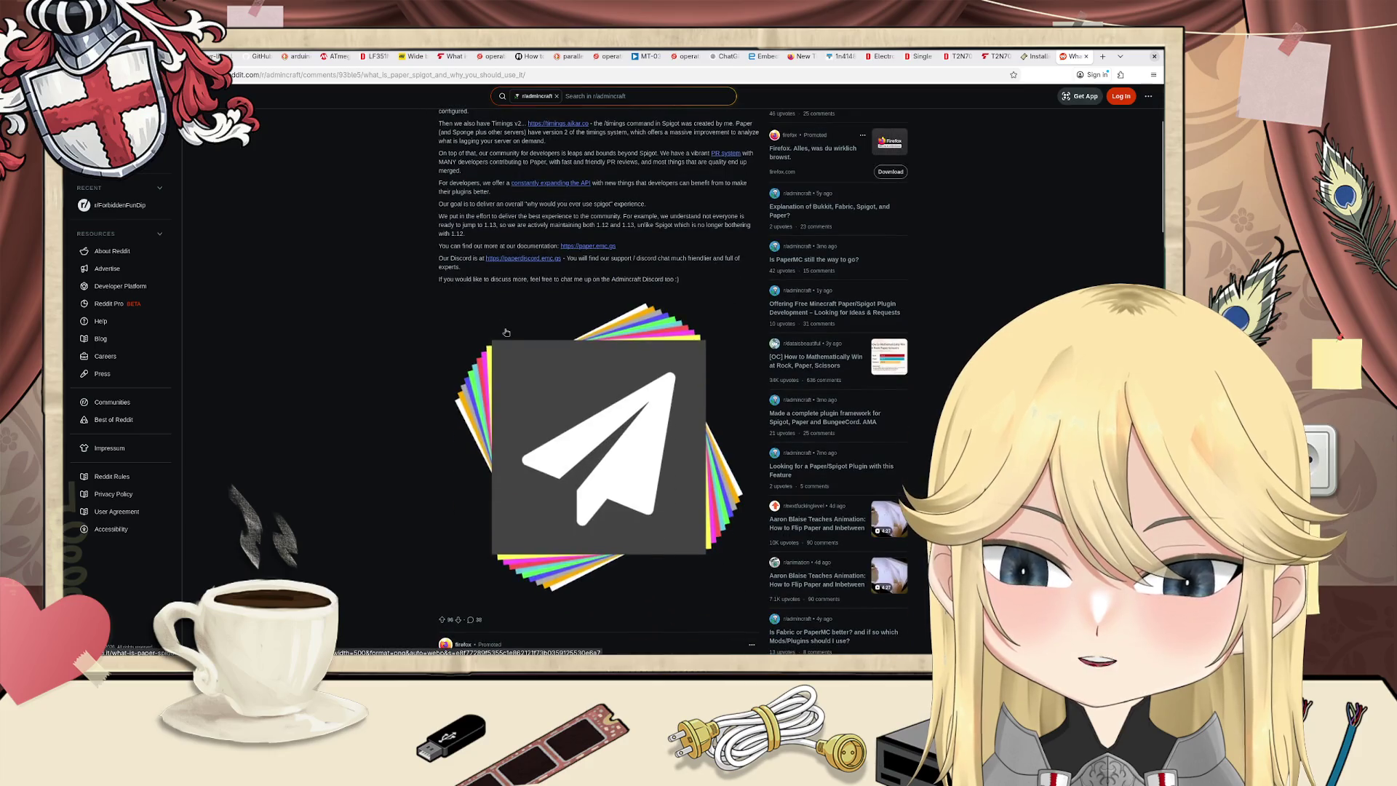
pyautogui.scroll(3, 506, 333)
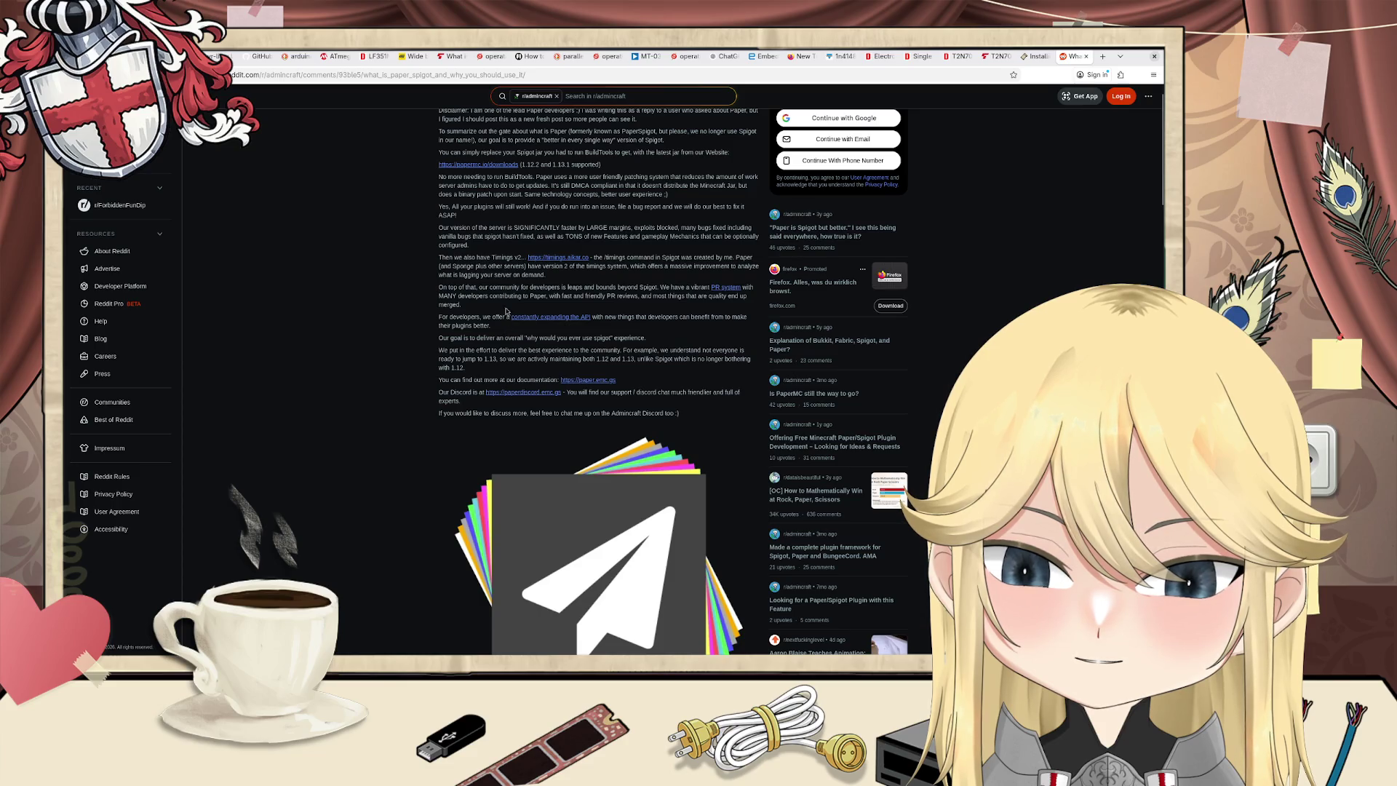
pyautogui.moveTo(441, 228)
pyautogui.mouseDown()
pyautogui.moveTo(742, 231)
pyautogui.moveTo(467, 236)
pyautogui.moveTo(621, 245)
pyautogui.mouseUp()
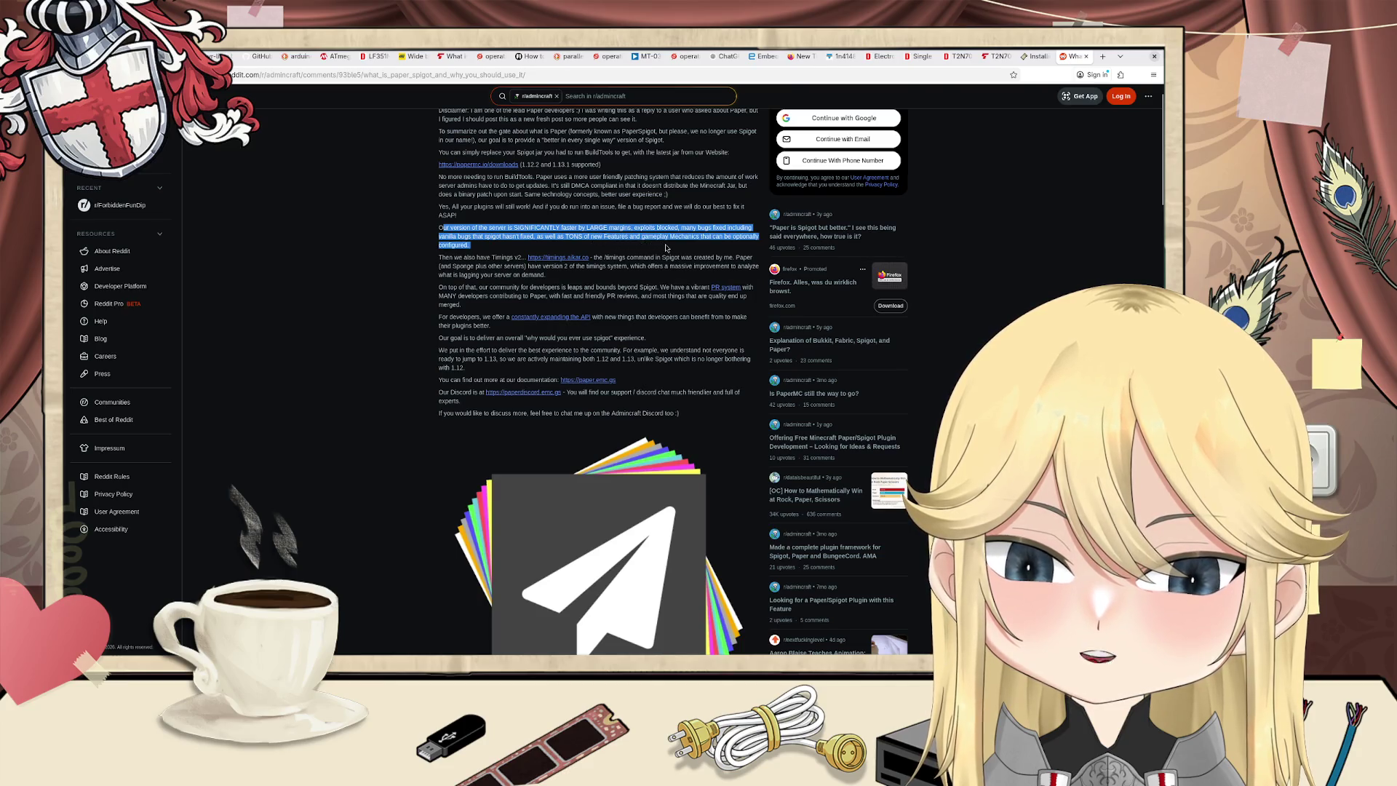
pyautogui.click(664, 251)
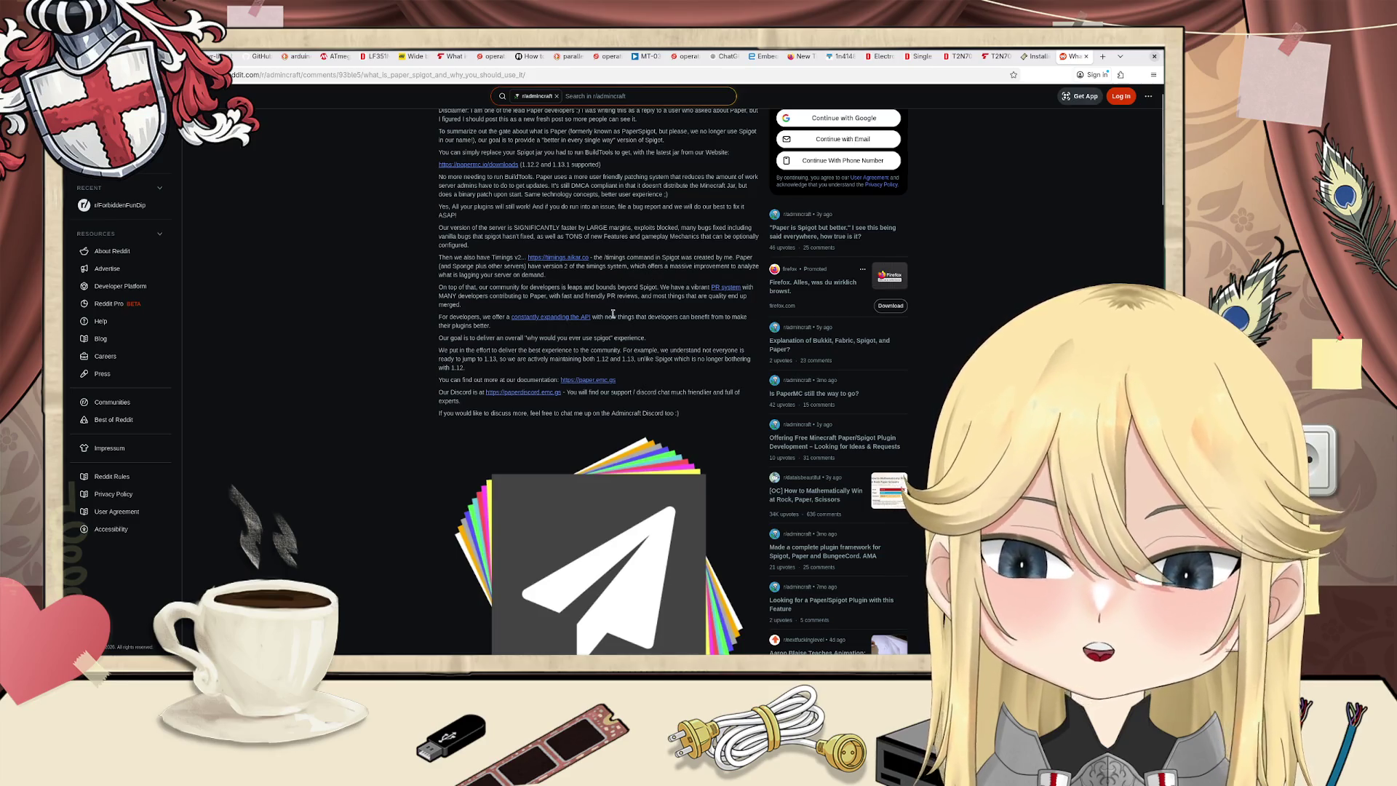
pyautogui.scroll(1, 615, 315)
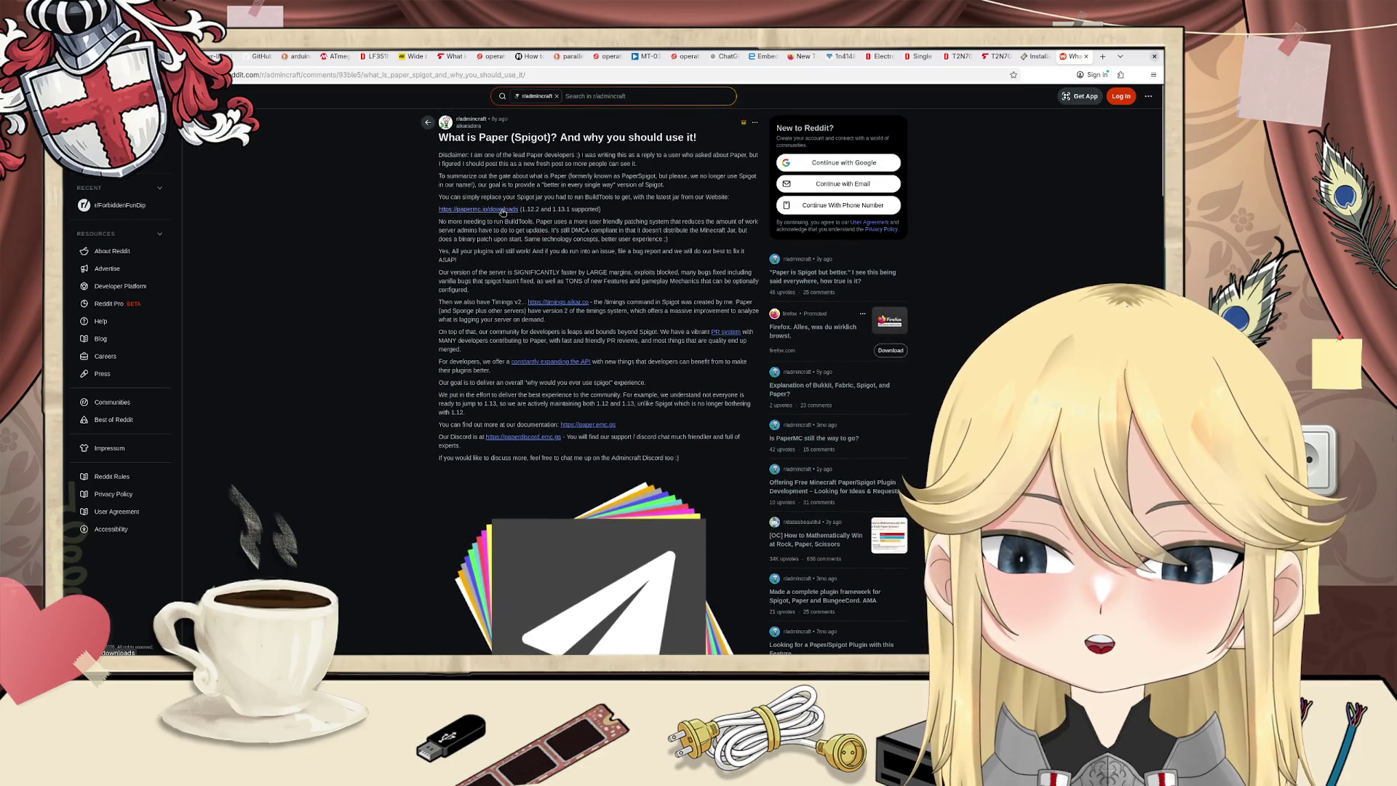
# Step: Open the PaperMC Downloads link in a new tab and go on to the Paper documentation
pyautogui.middleClick(507, 210)
pyautogui.click(1064, 61)
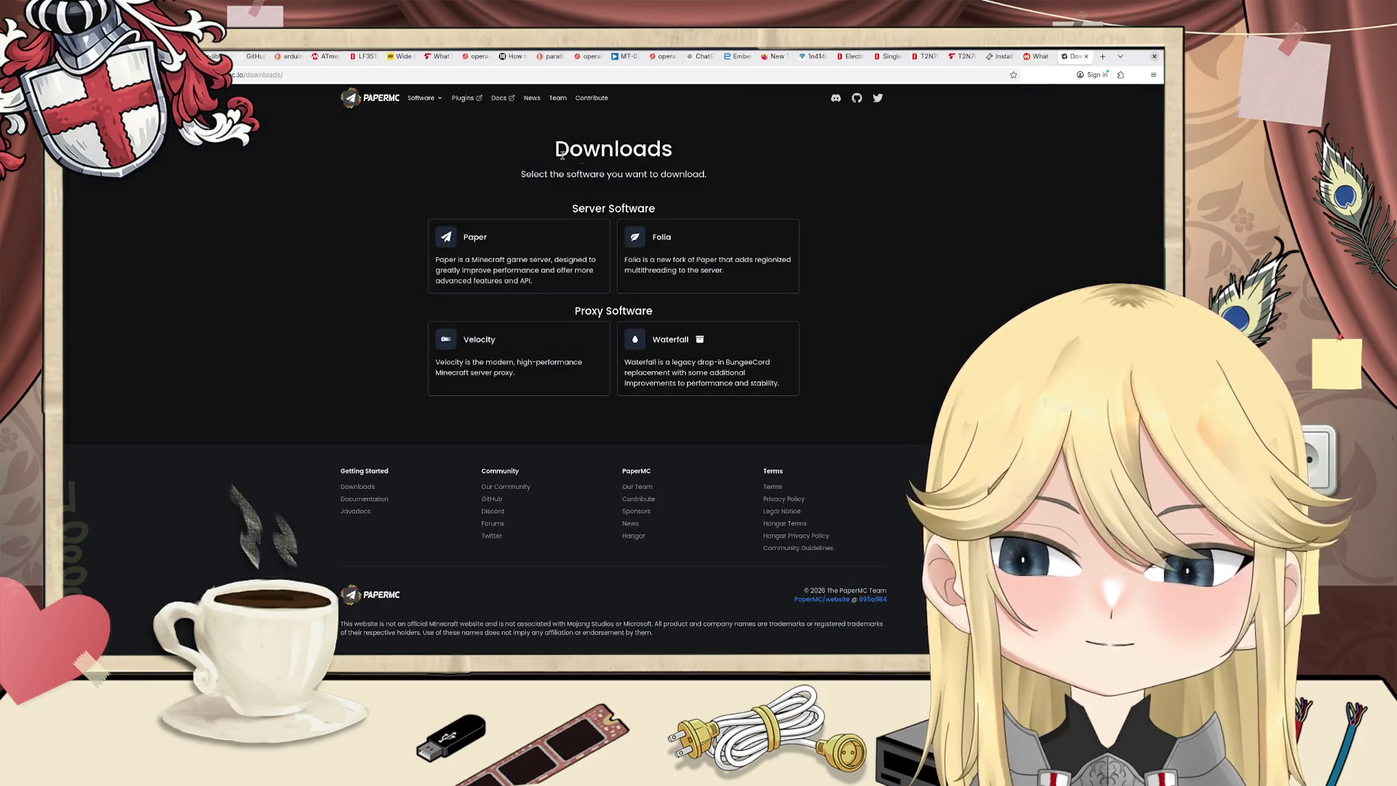
pyautogui.moveTo(420, 101)
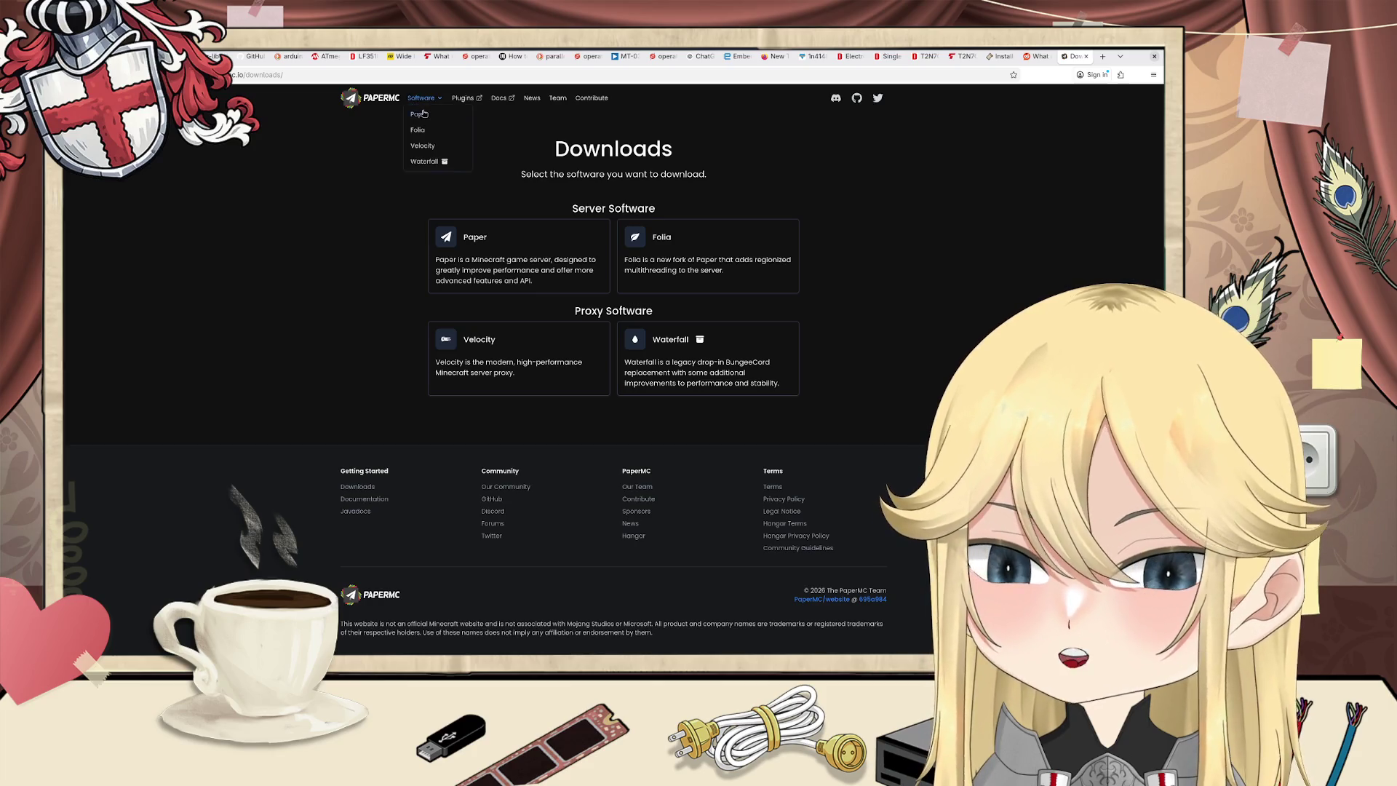
pyautogui.click(420, 117)
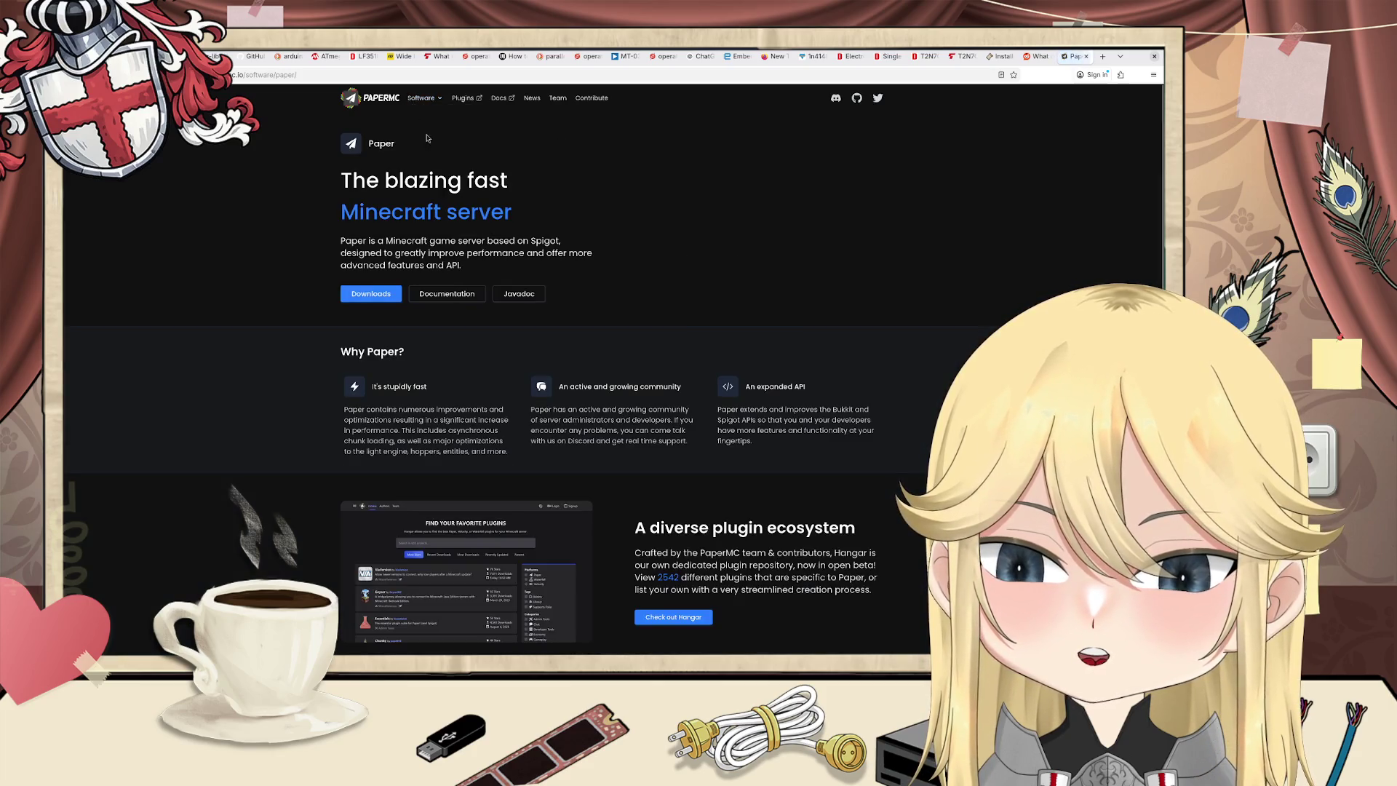
pyautogui.click(446, 293)
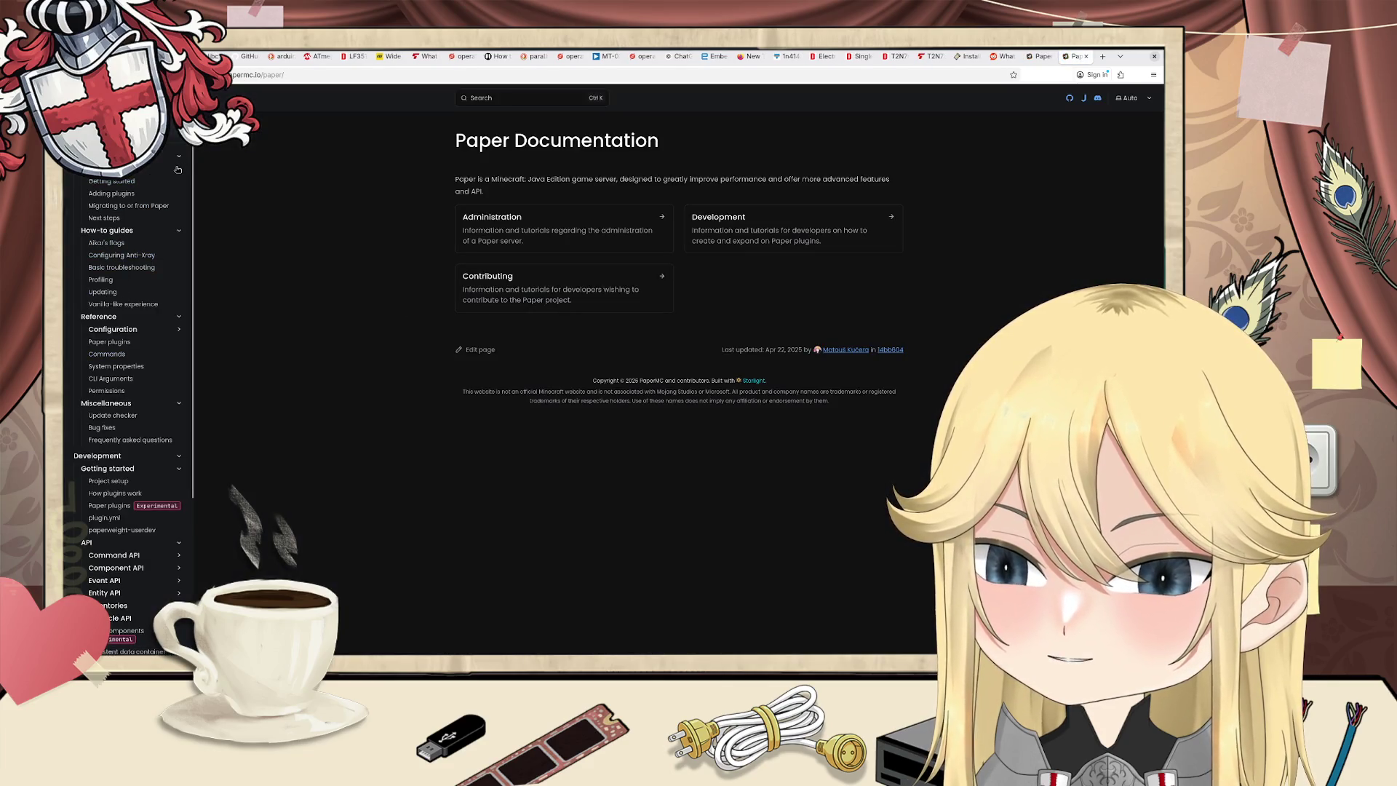
# Step: Open the Aikar's flags guide and scroll to its technical explanation of the flags
pyautogui.scroll(-1, 177, 169)
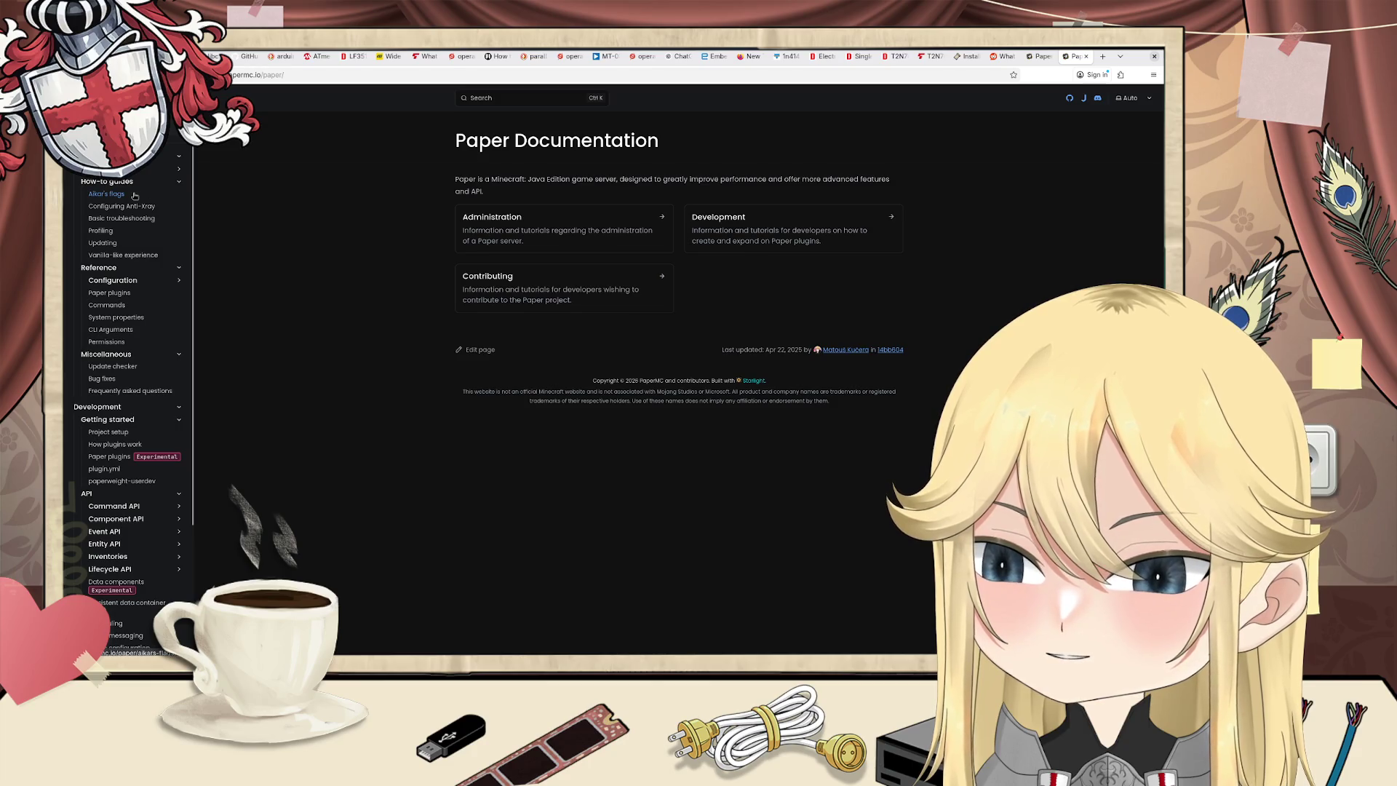
pyautogui.click(135, 196)
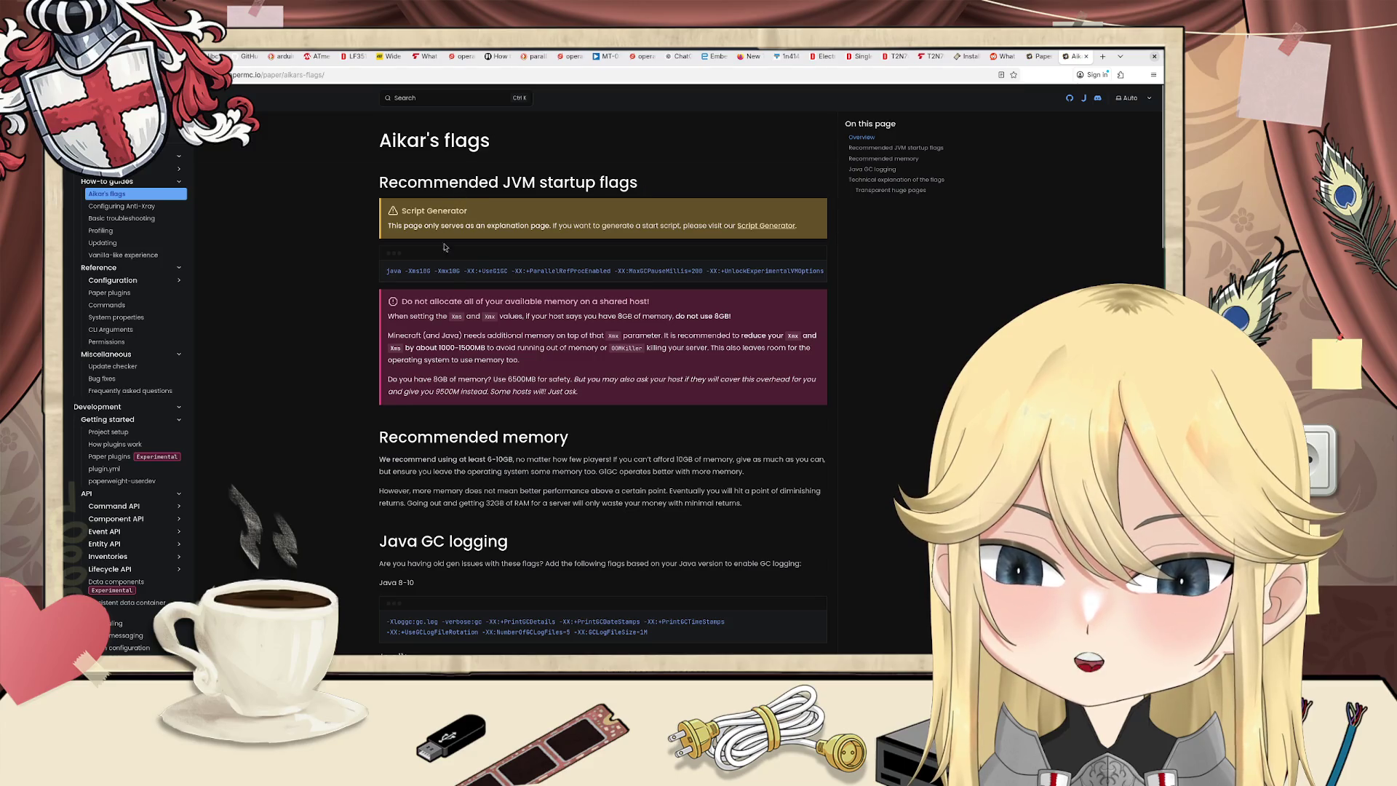
pyautogui.scroll(-3, 395, 297)
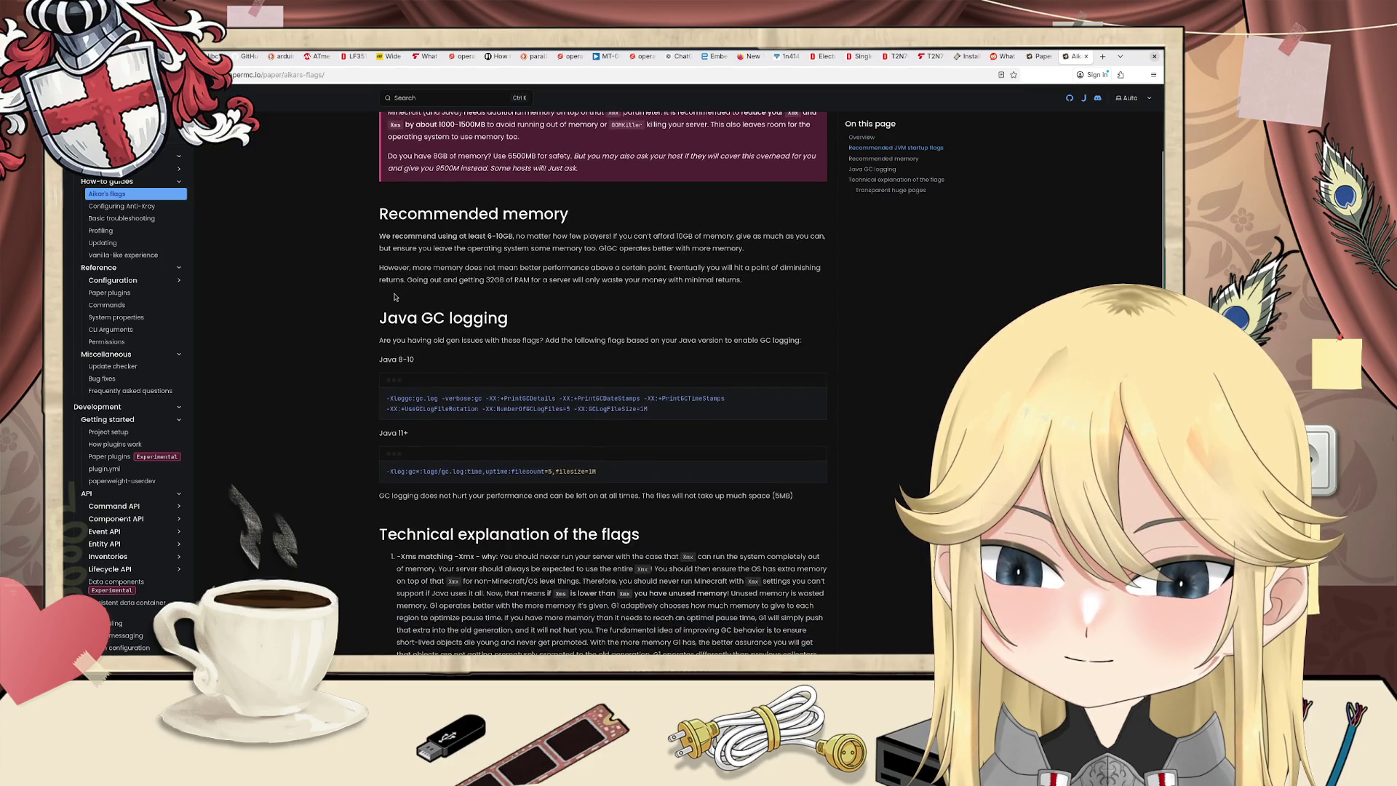
pyautogui.scroll(-3, 393, 297)
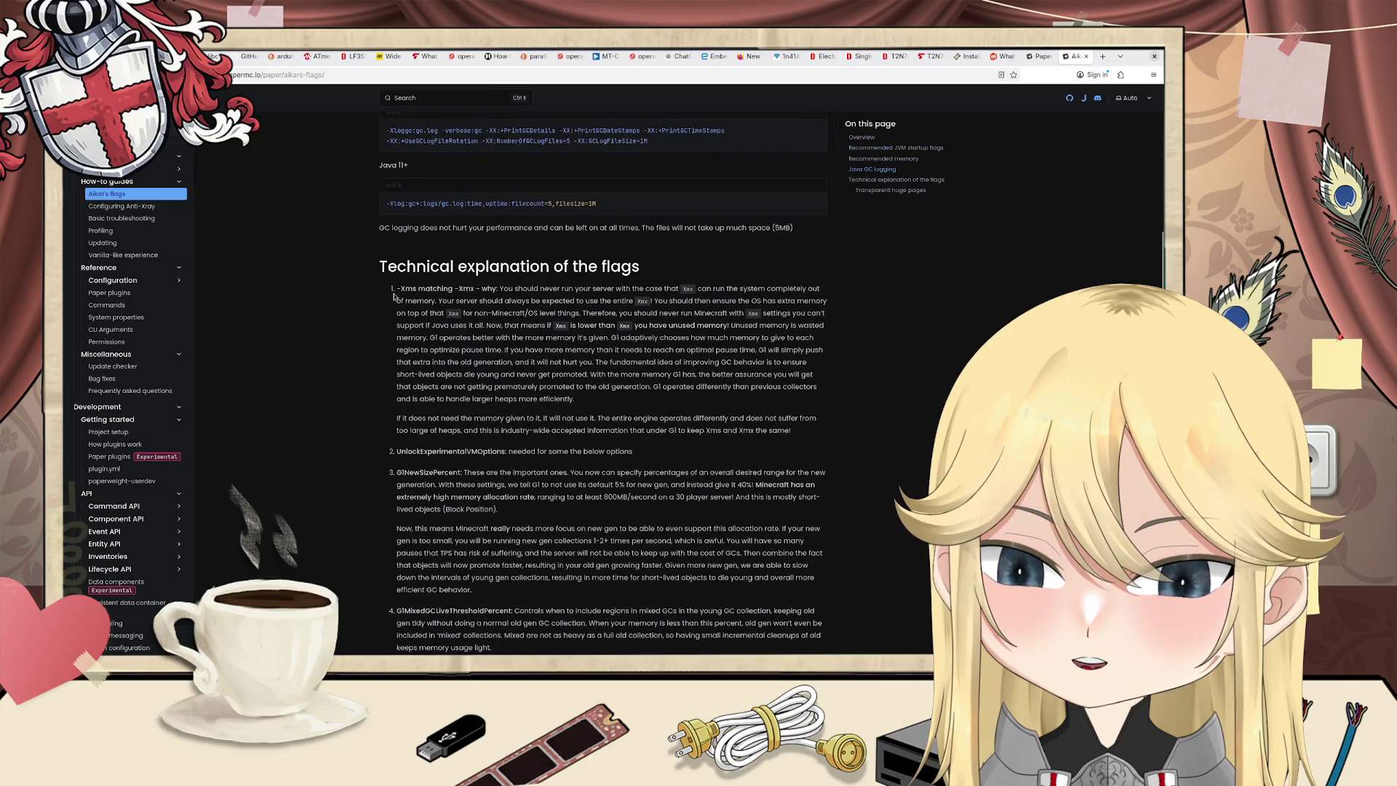
pyautogui.scroll(-3, 393, 297)
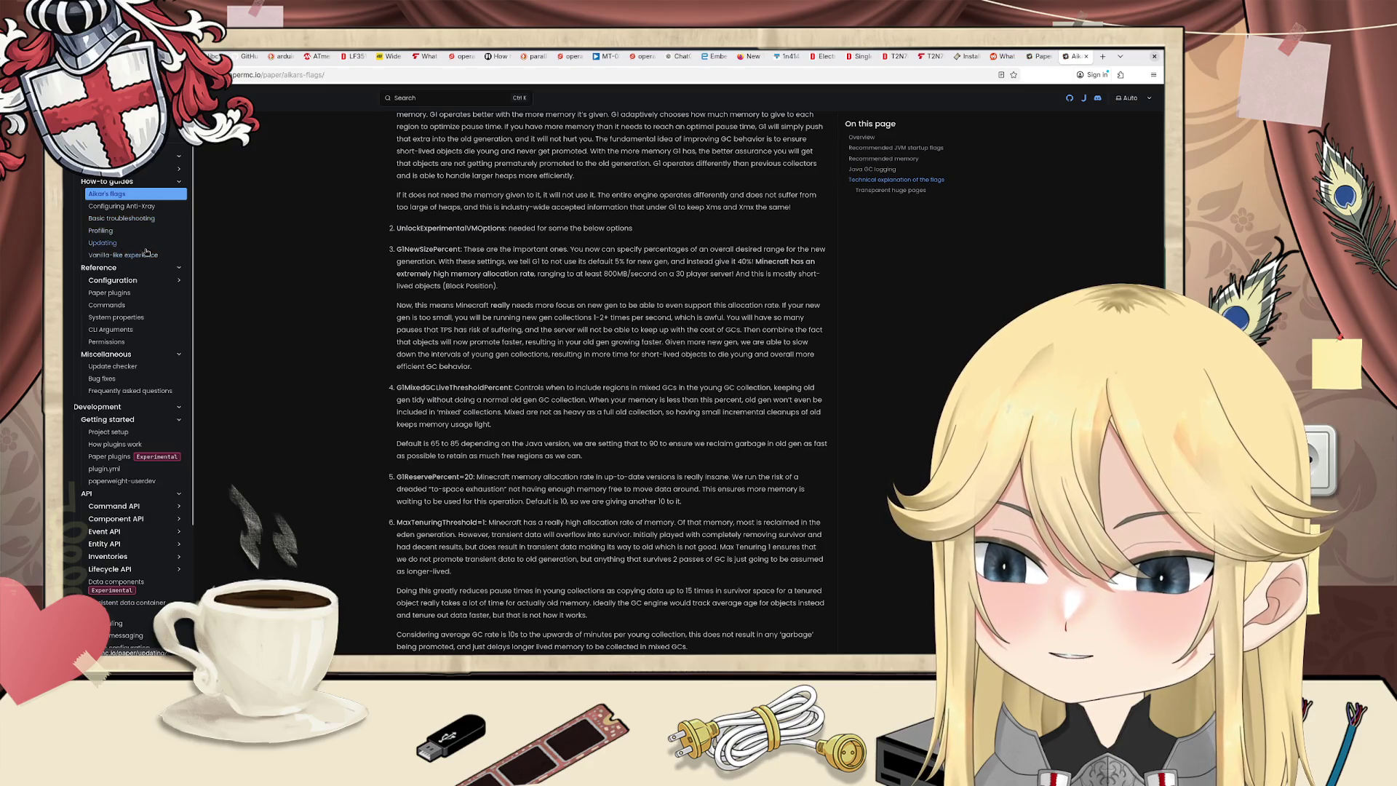
# Step: Read the Vanilla-like experience guide, then collapse Development and open the Paper plugins reference
pyautogui.click(173, 255)
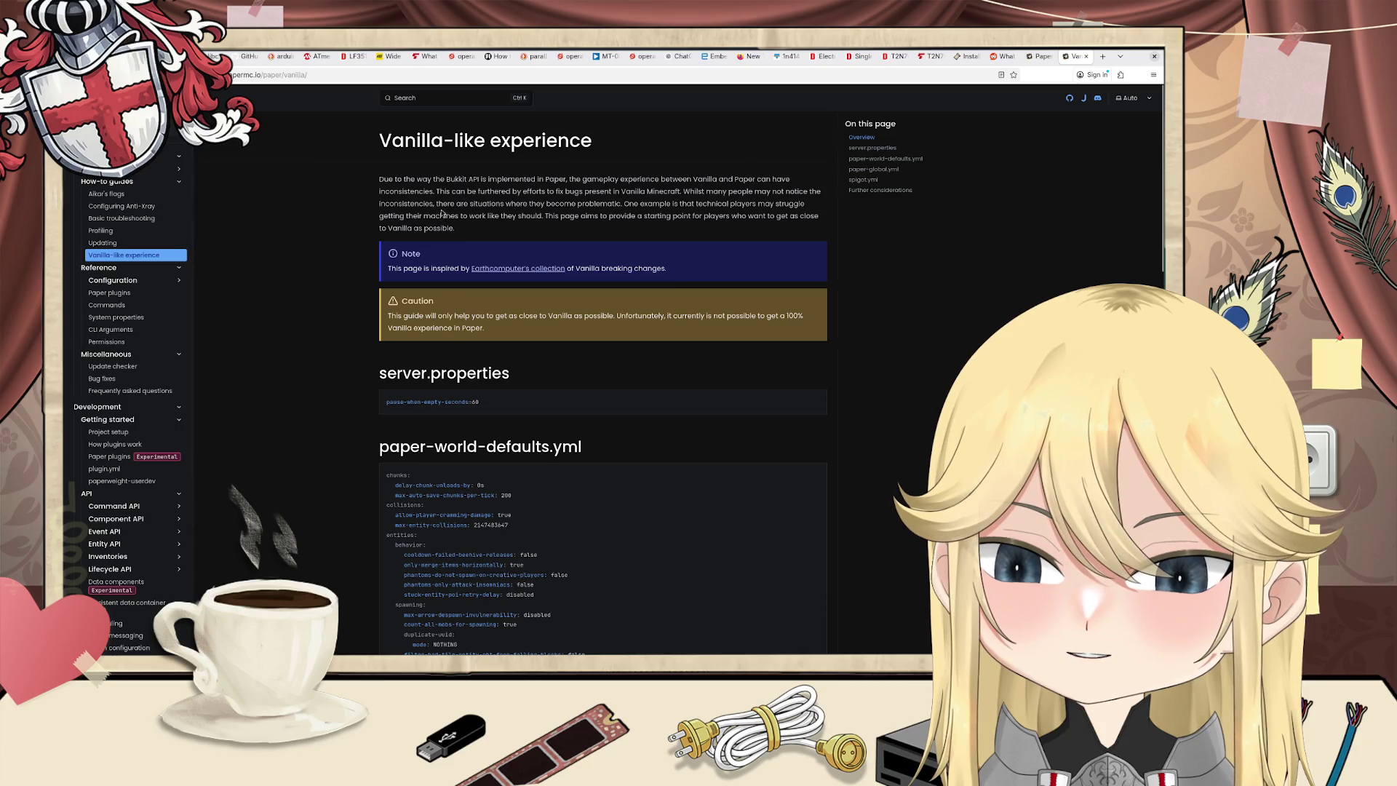
pyautogui.moveTo(506, 179)
pyautogui.mouseDown()
pyautogui.moveTo(772, 179)
pyautogui.moveTo(436, 190)
pyautogui.mouseUp()
pyautogui.moveTo(481, 193)
pyautogui.mouseDown()
pyautogui.moveTo(812, 189)
pyautogui.moveTo(437, 206)
pyautogui.moveTo(805, 217)
pyautogui.moveTo(438, 219)
pyautogui.moveTo(623, 220)
pyautogui.mouseUp()
pyautogui.click(623, 230)
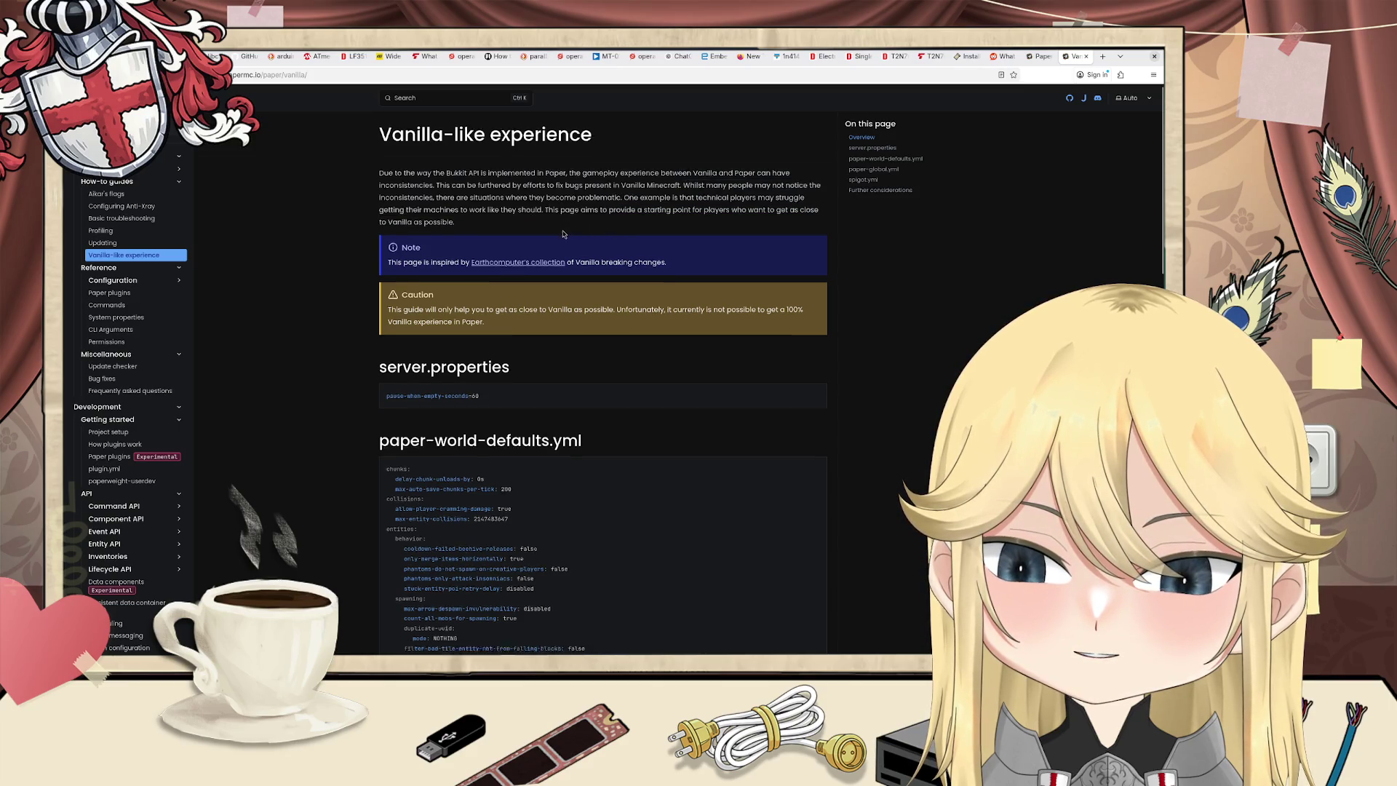
pyautogui.scroll(-3, 561, 231)
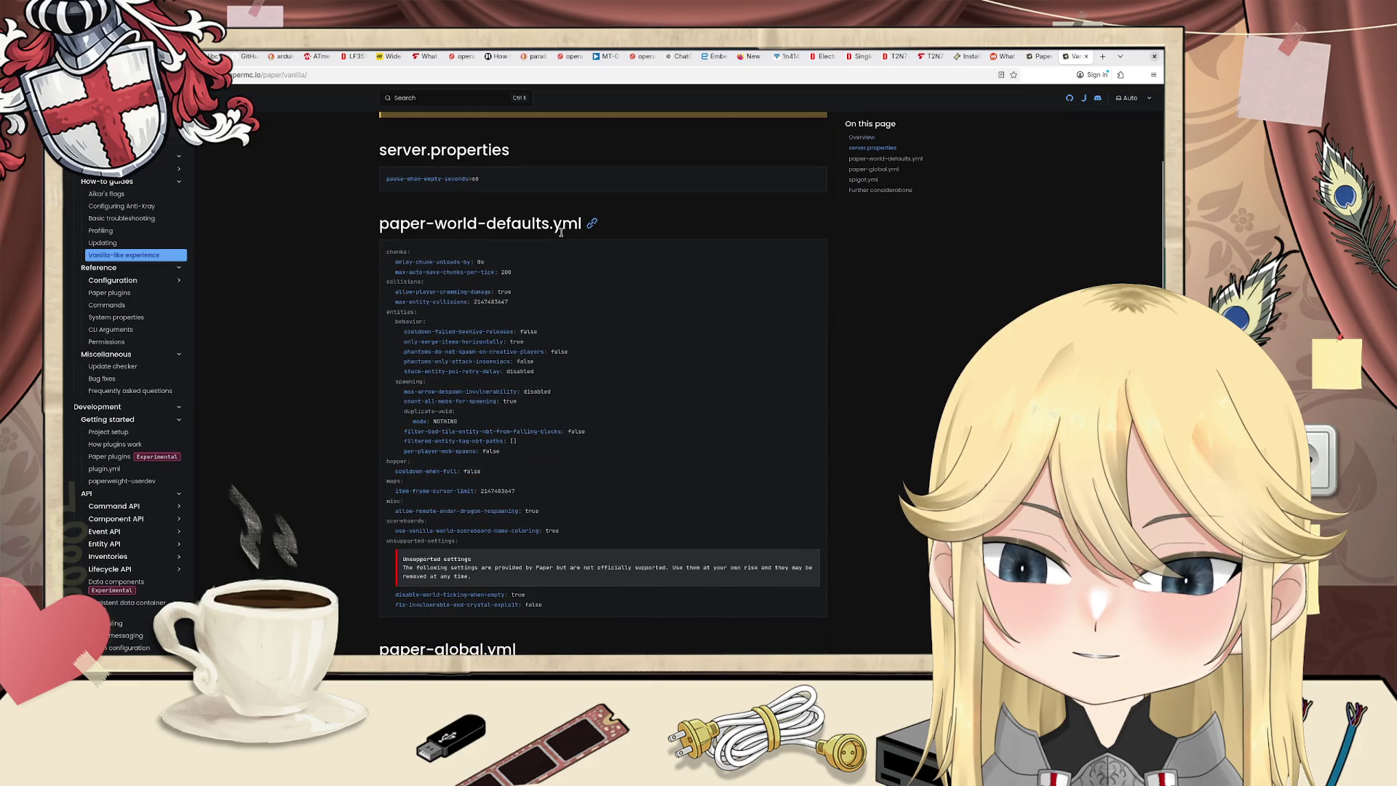
pyautogui.scroll(-1, 561, 232)
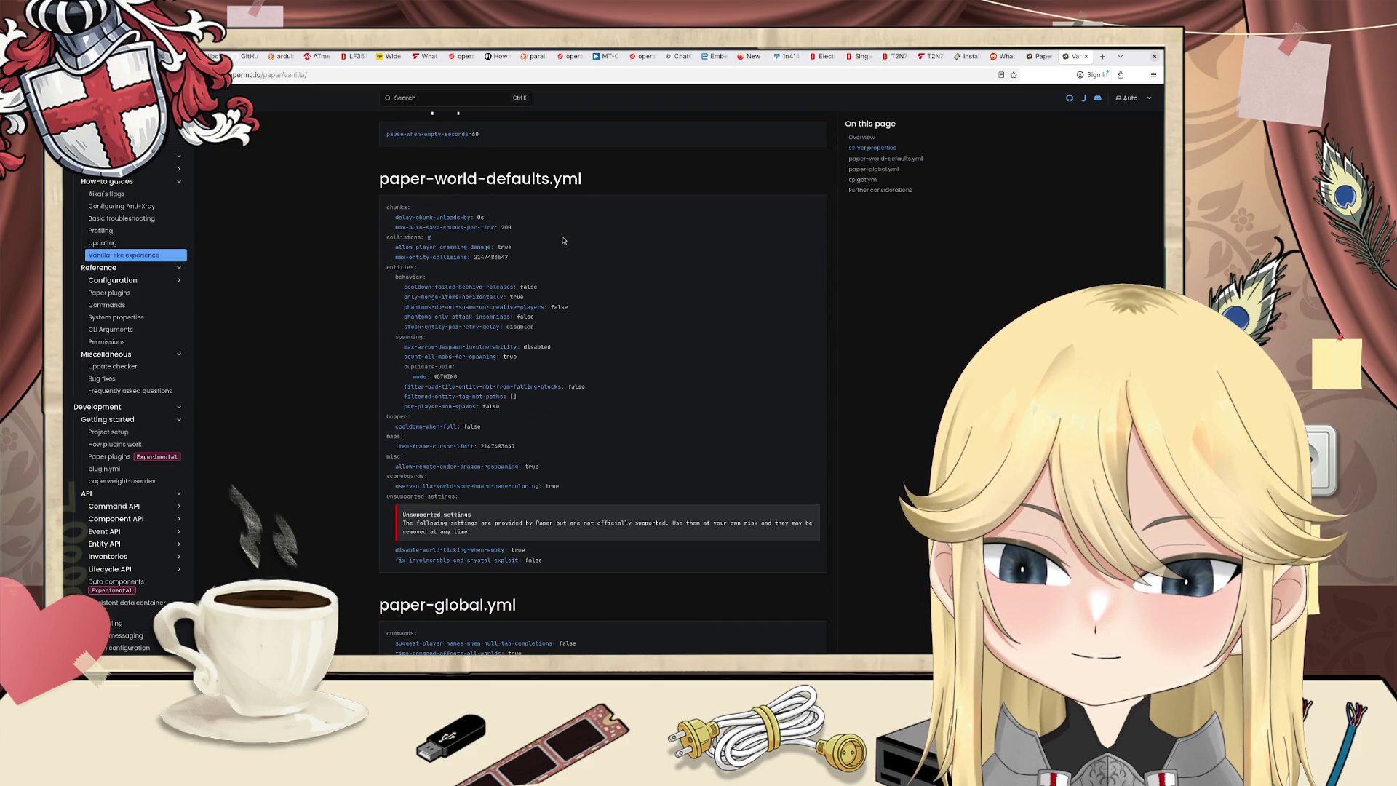
pyautogui.scroll(-6, 562, 240)
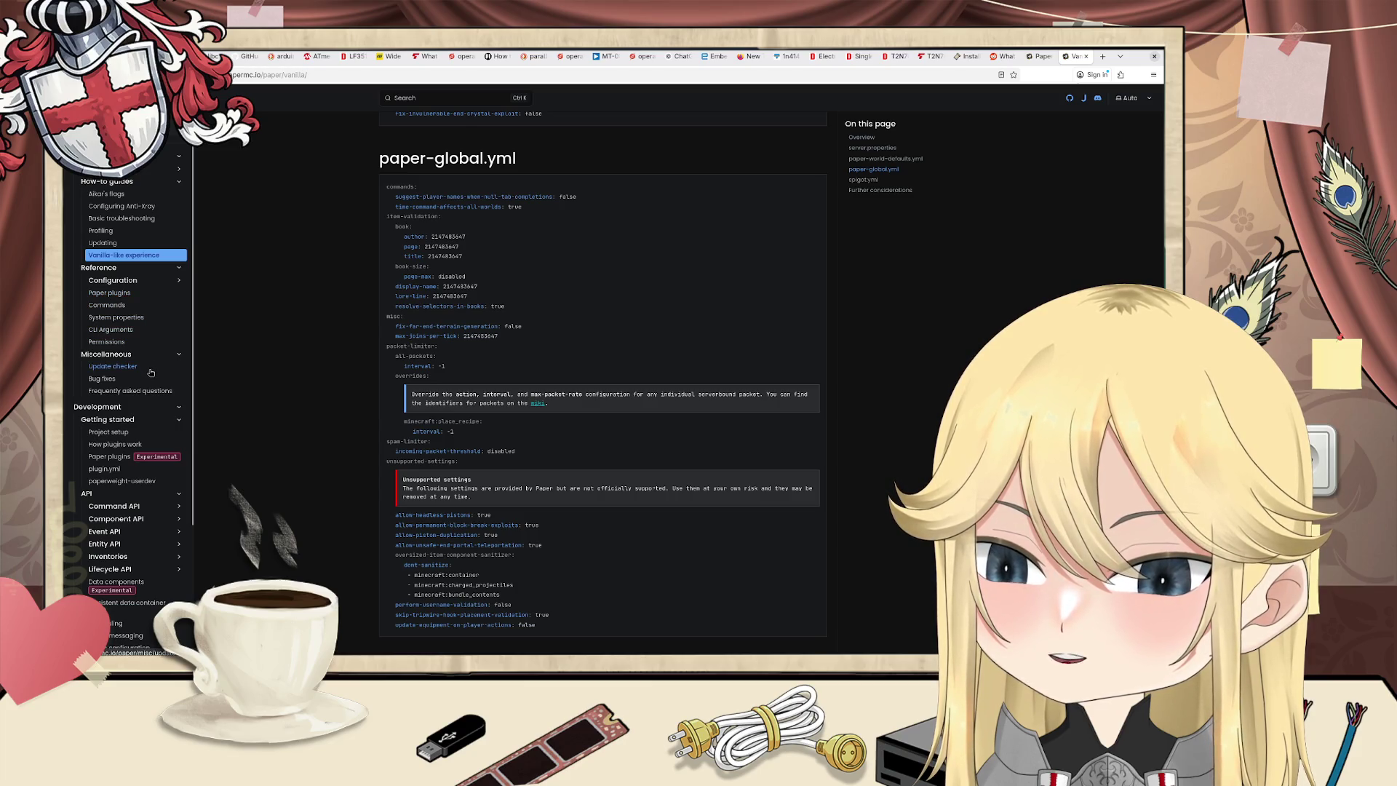
pyautogui.scroll(-1, 148, 335)
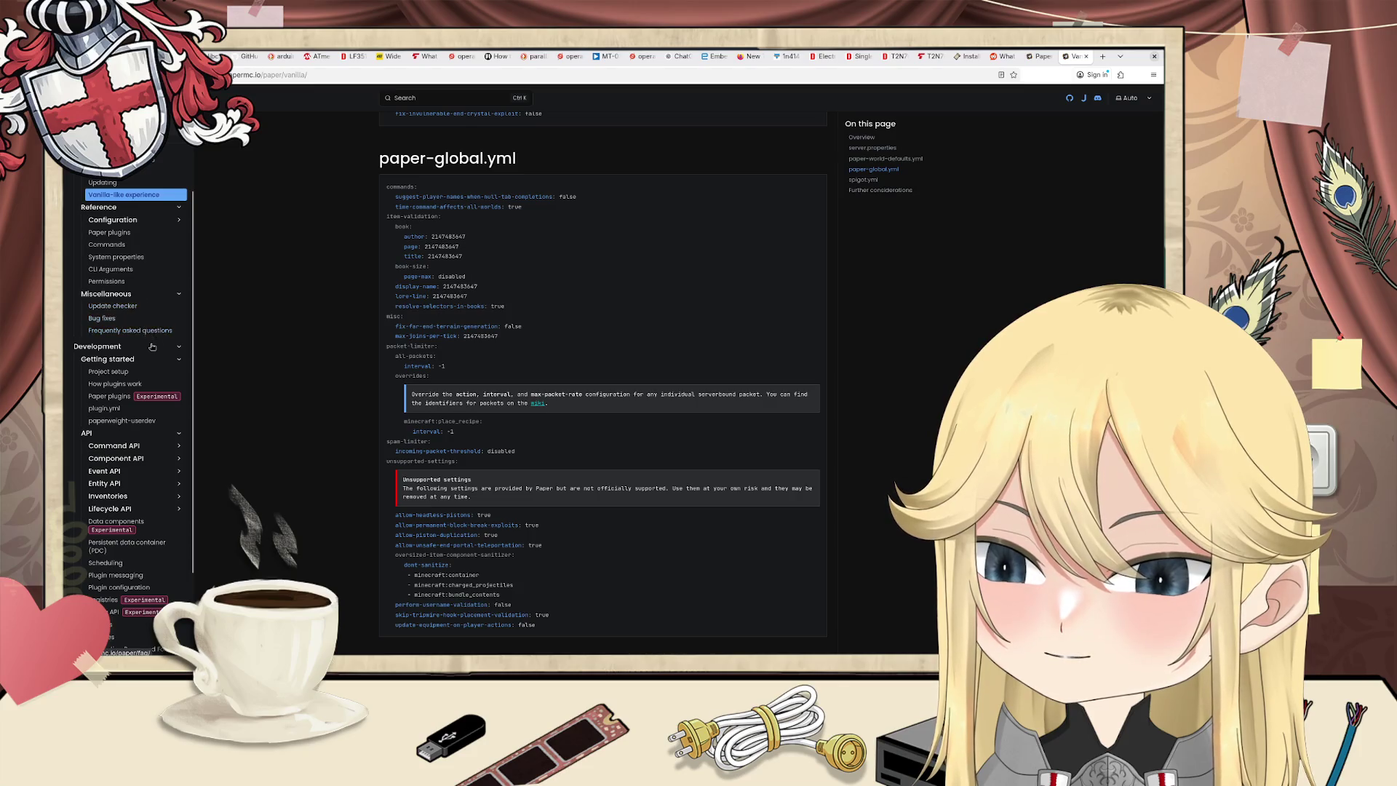
pyautogui.scroll(-3, 148, 323)
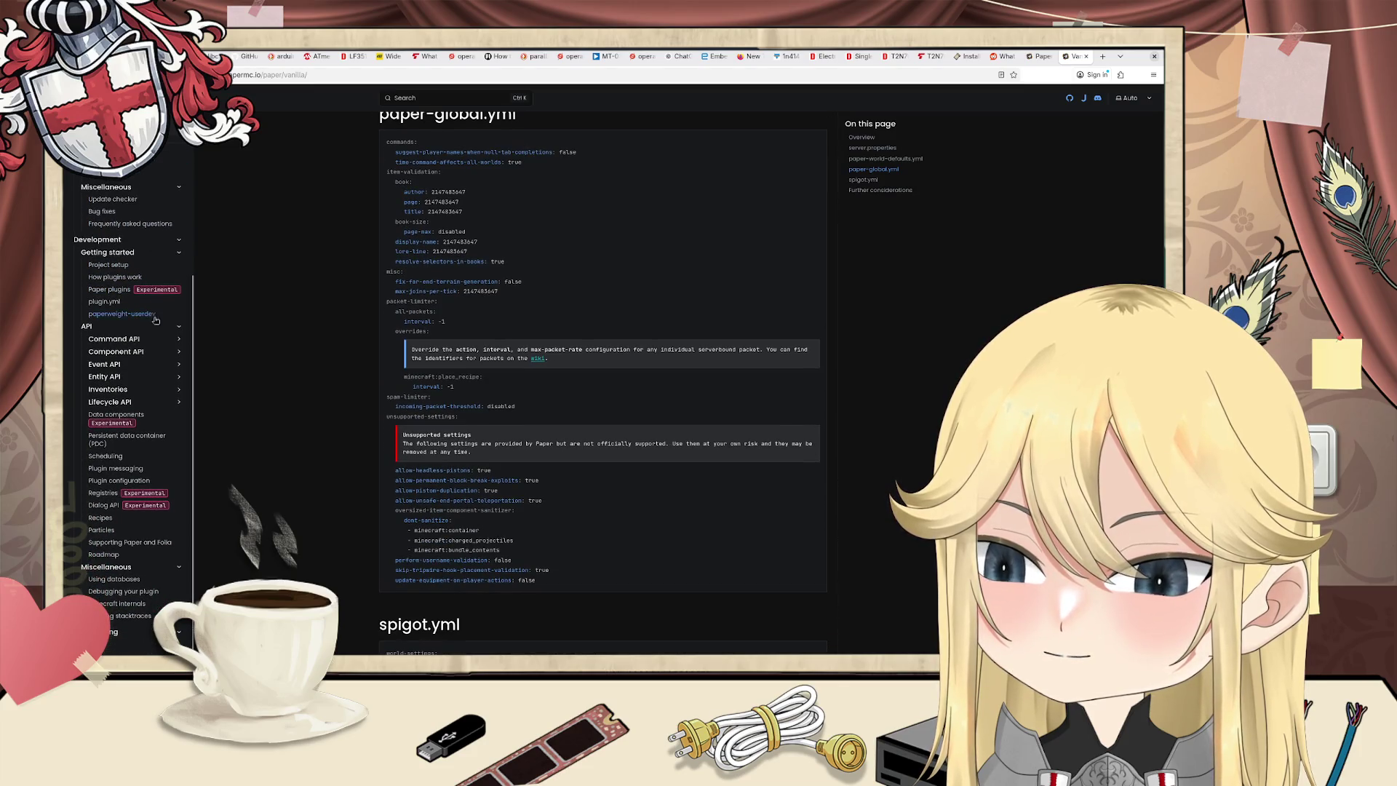
pyautogui.click(179, 240)
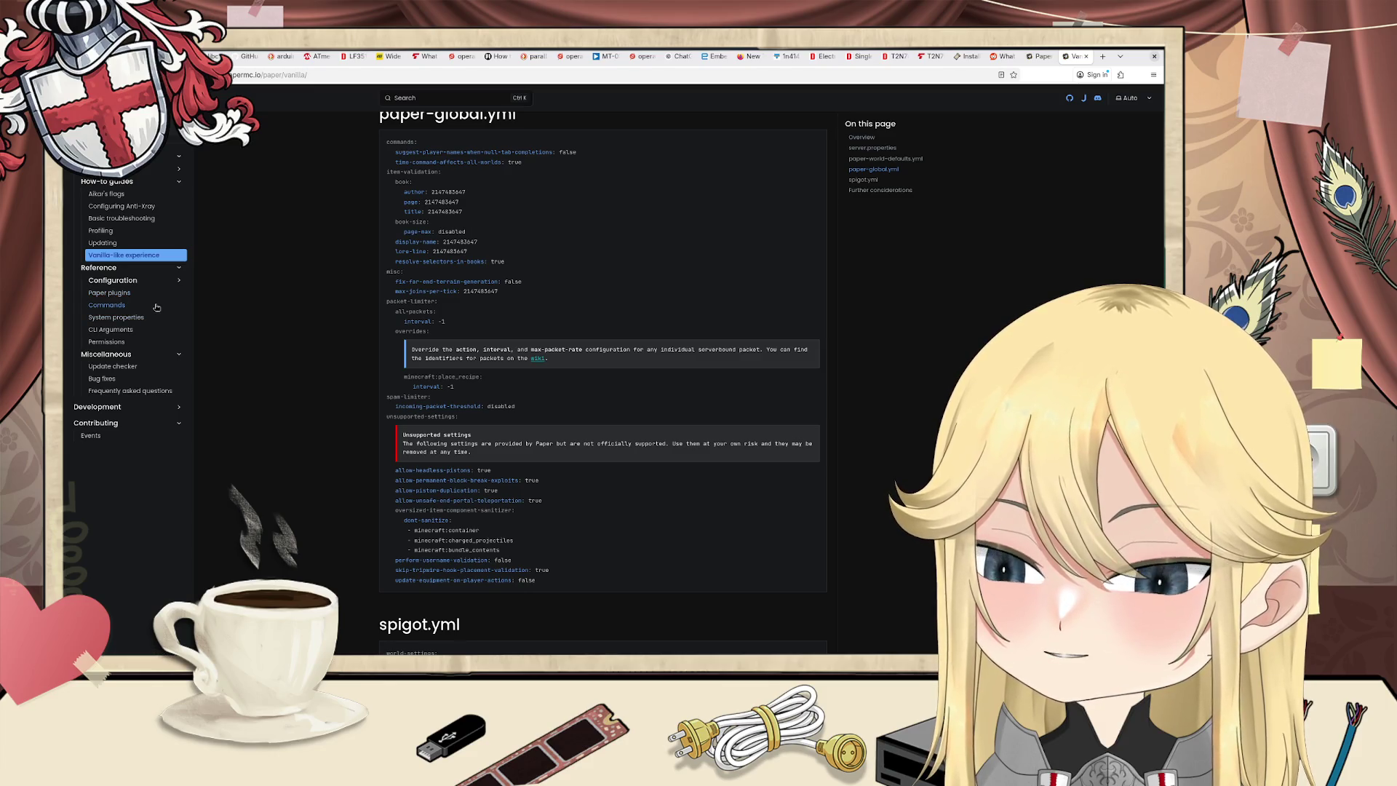
pyautogui.click(142, 293)
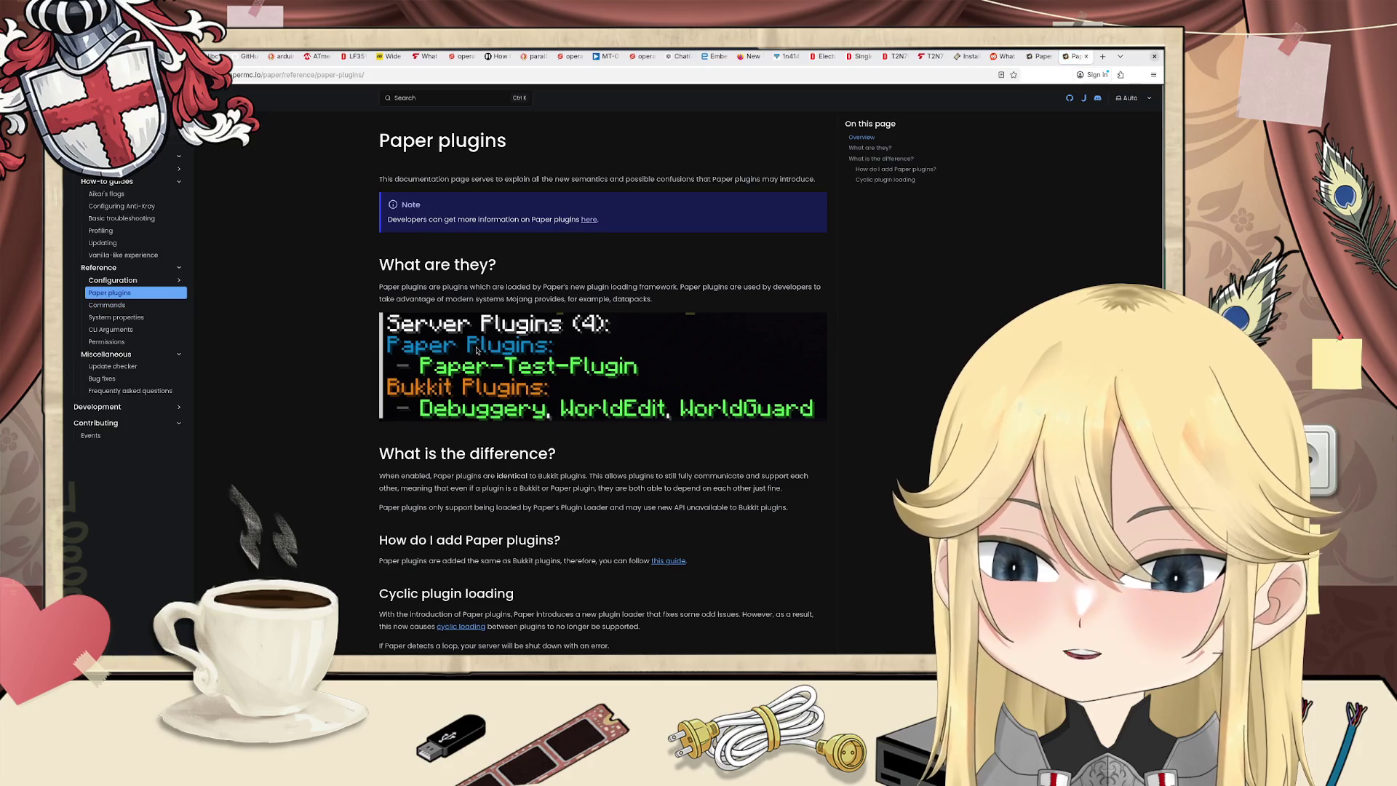
# Step: Skim the Paper plugins reference page on how they differ from Bukkit plugins
pyautogui.scroll(-3, 482, 345)
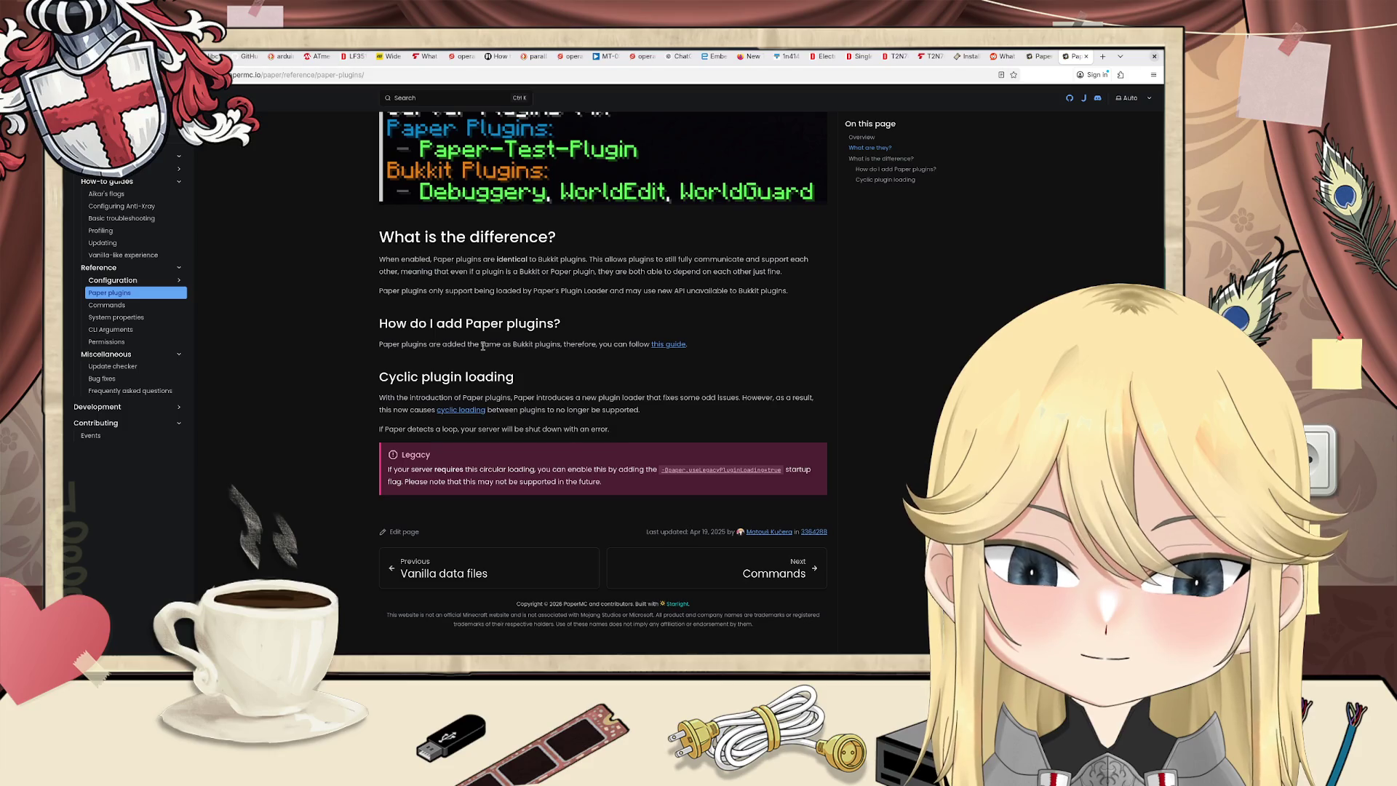
pyautogui.scroll(4, 483, 346)
pyautogui.scroll(-3, 669, 383)
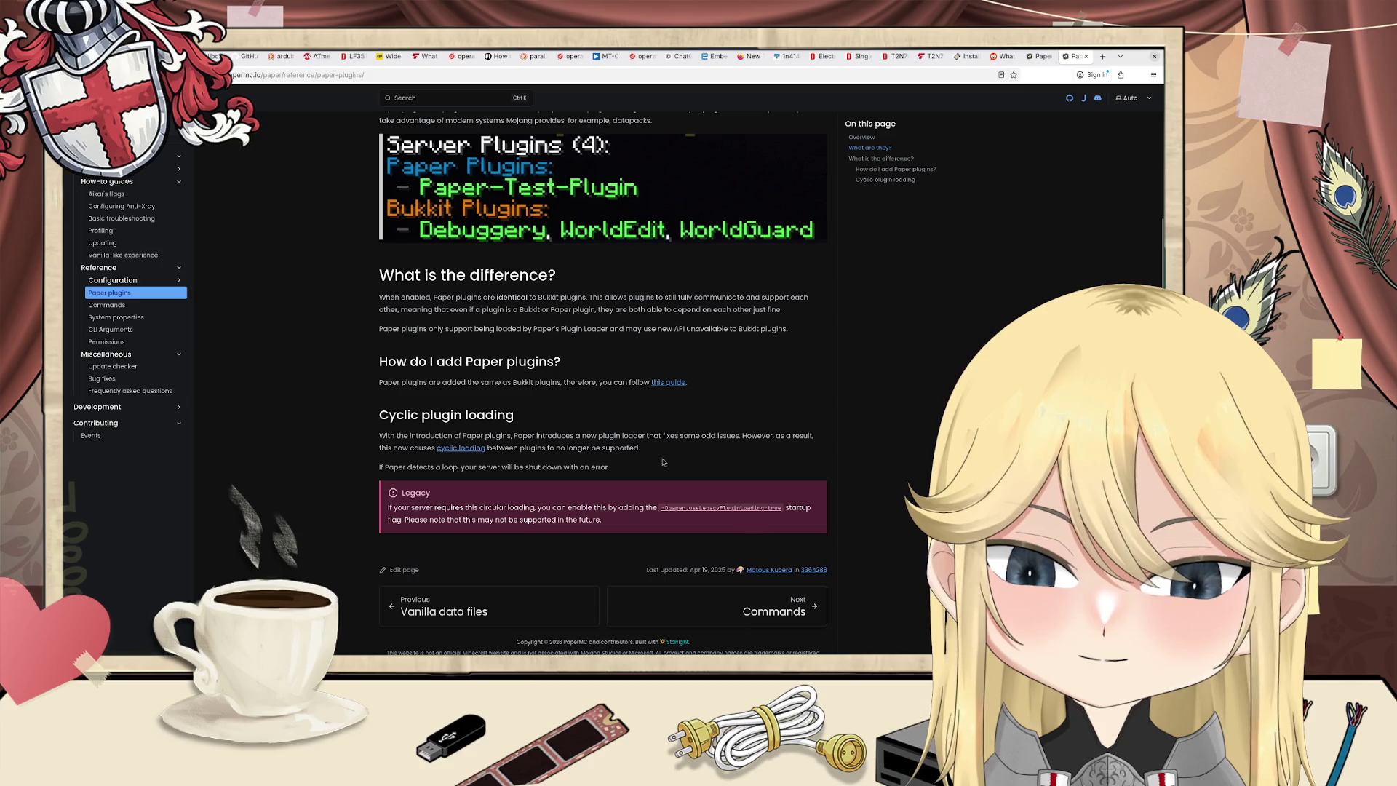
pyautogui.scroll(2, 601, 416)
pyautogui.scroll(1, 601, 417)
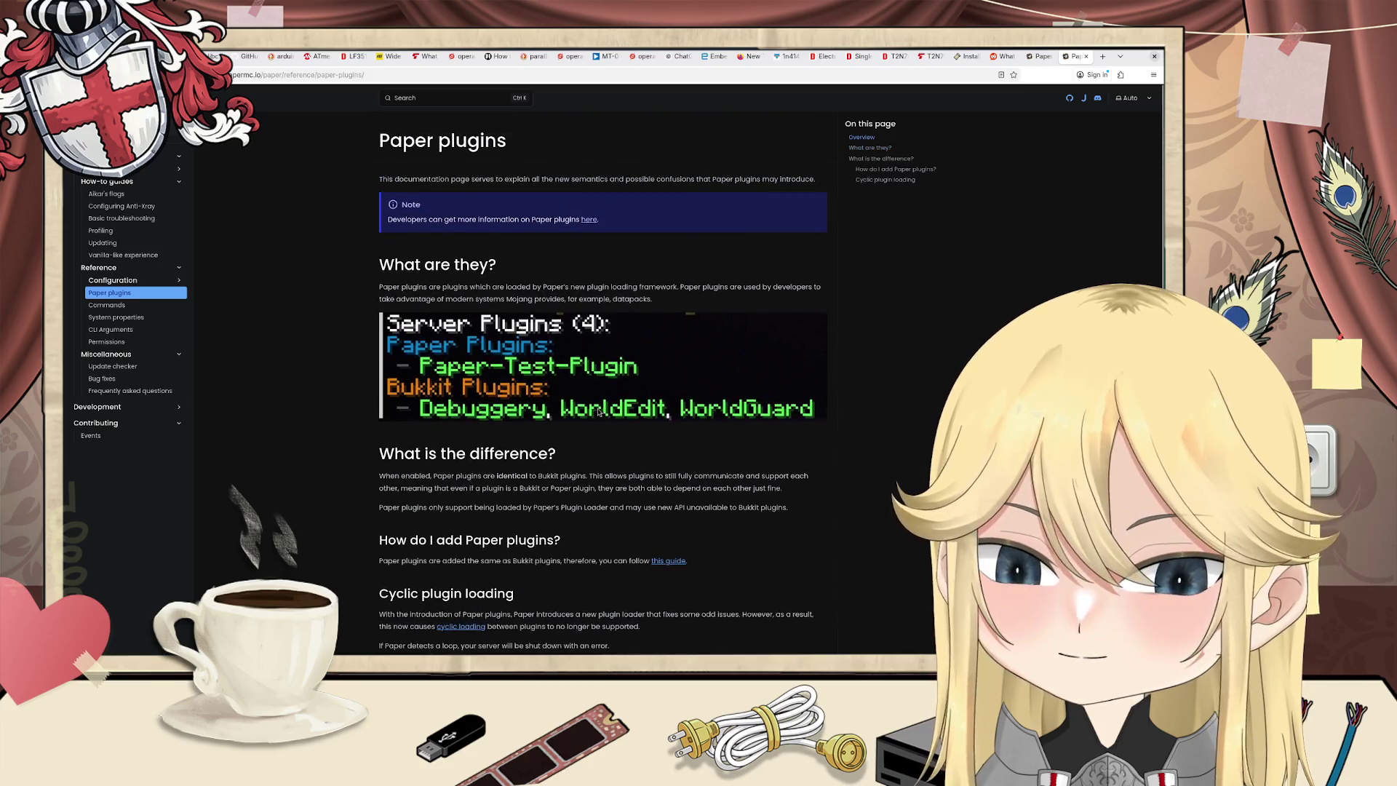
# Step: Read the developer guide on Paper plugins, then return and switch to the PaperMC Paper server page
pyautogui.click(587, 219)
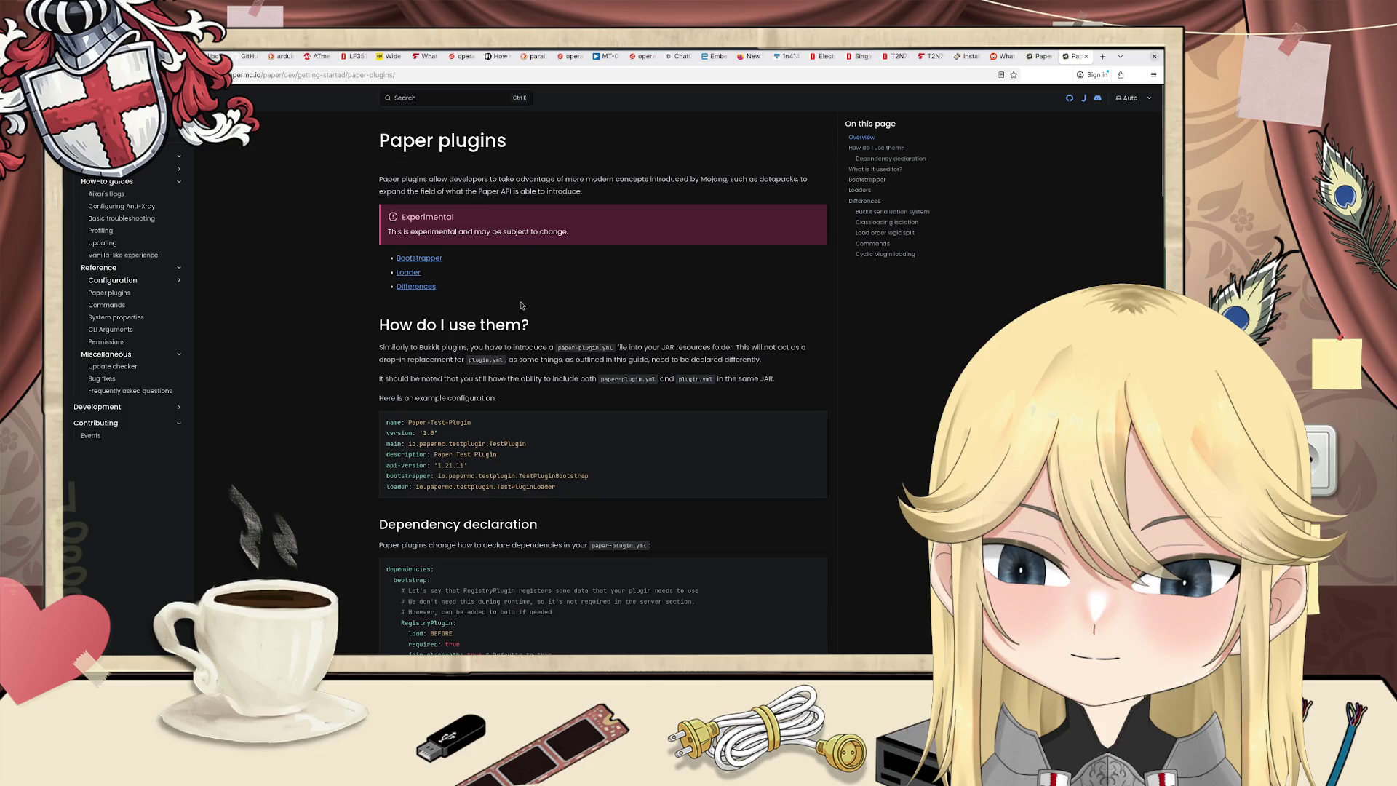
pyautogui.scroll(-2, 462, 284)
pyautogui.scroll(2, 462, 285)
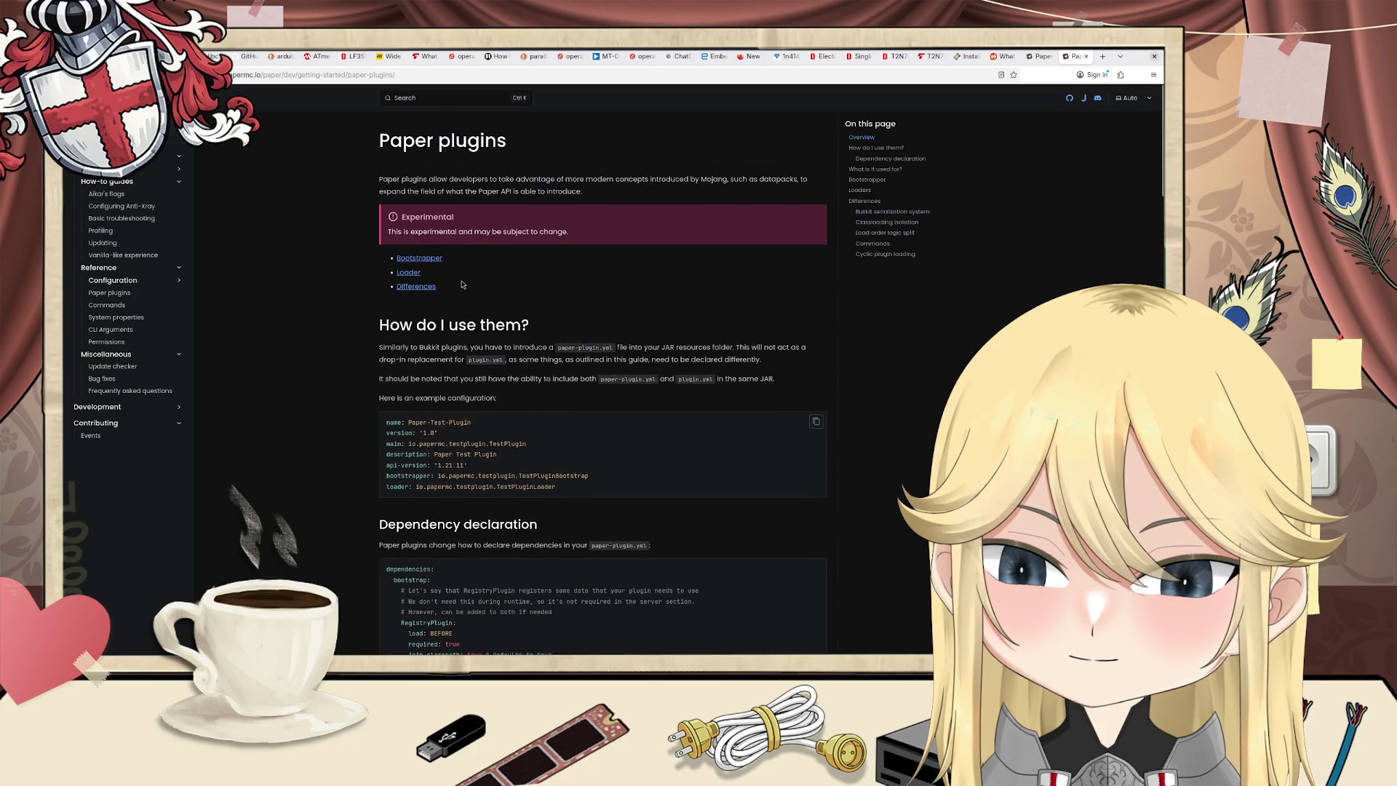
pyautogui.scroll(-4, 434, 305)
pyautogui.scroll(-15, 434, 305)
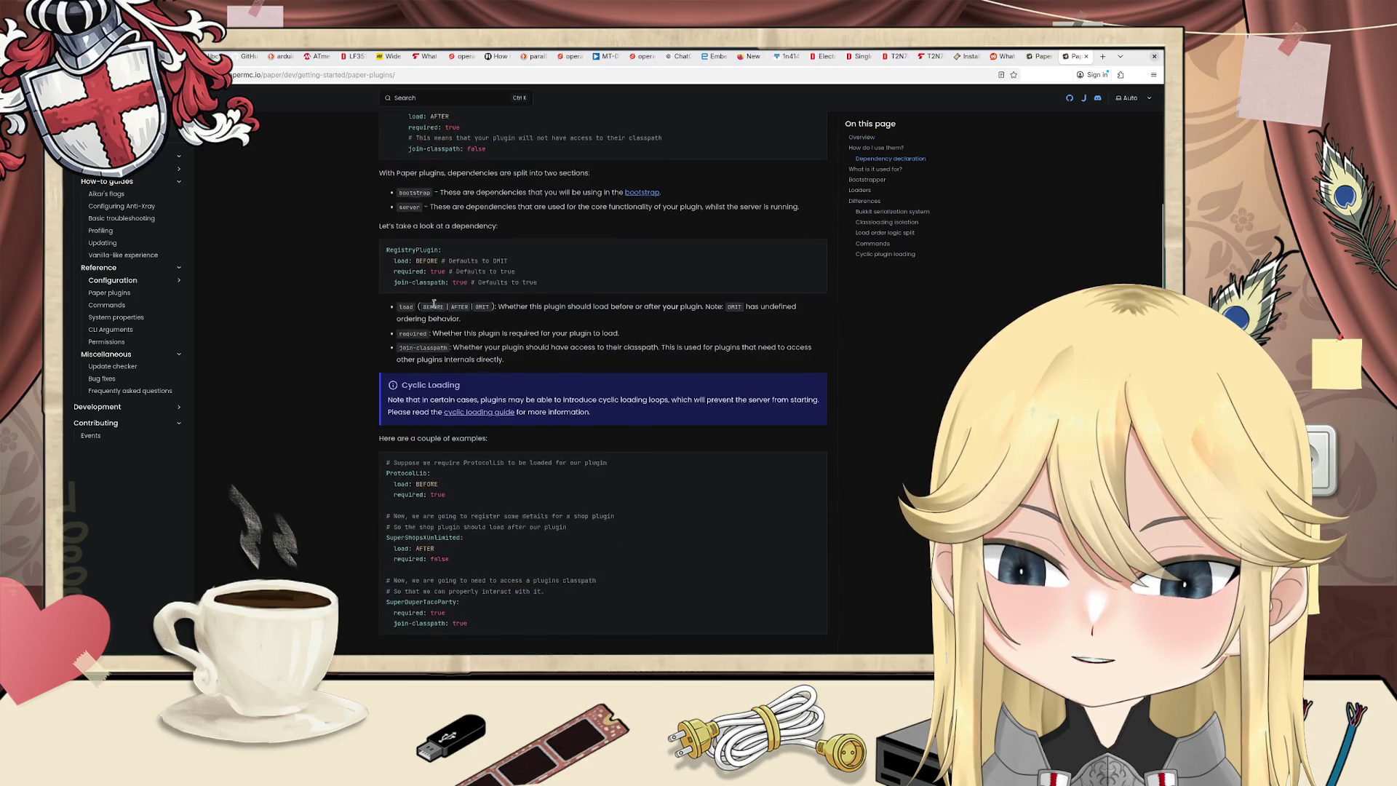
pyautogui.scroll(-5, 440, 305)
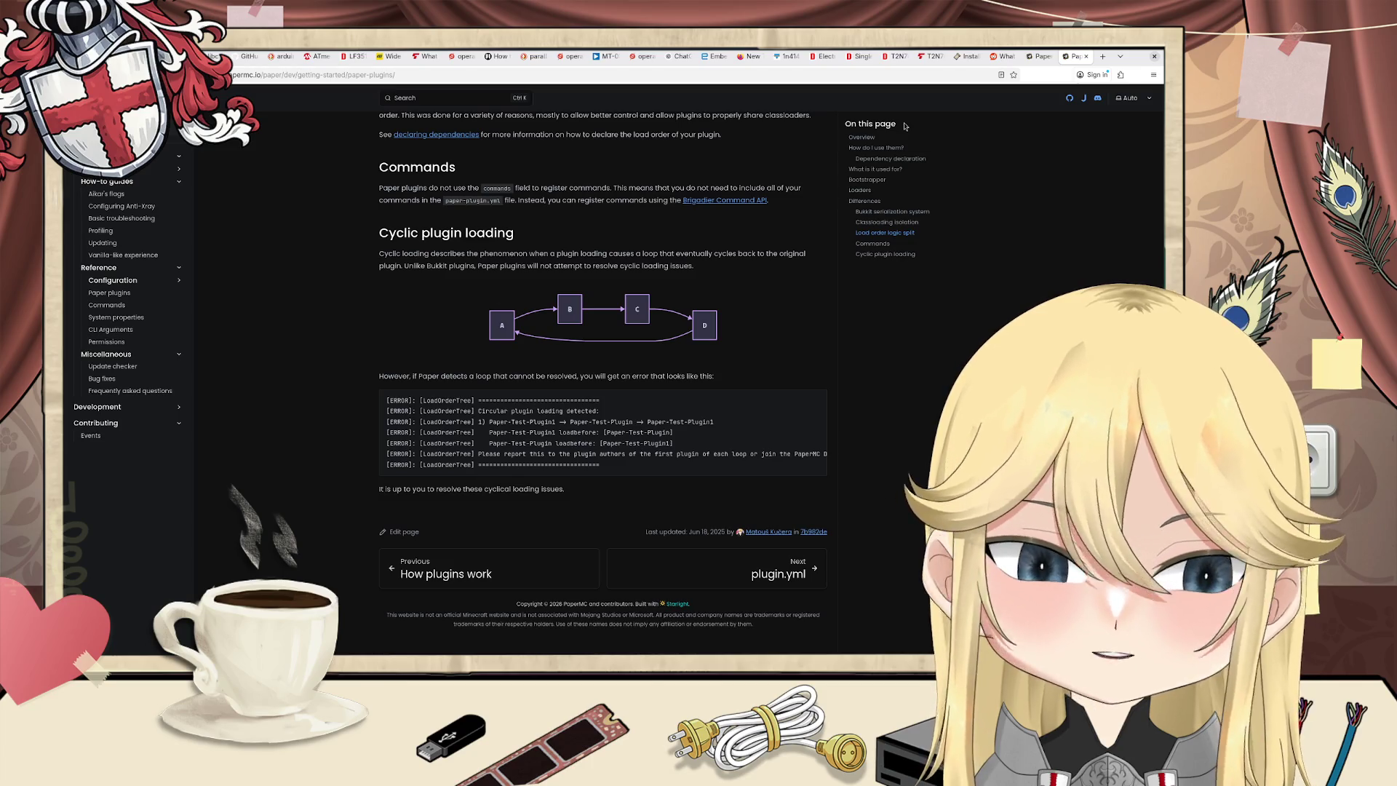
pyautogui.hotkey('alt', 'Left')
pyautogui.hotkey('alt', 'Left')
pyautogui.hotkey('alt', 'Left')
pyautogui.hotkey('alt', 'Left')
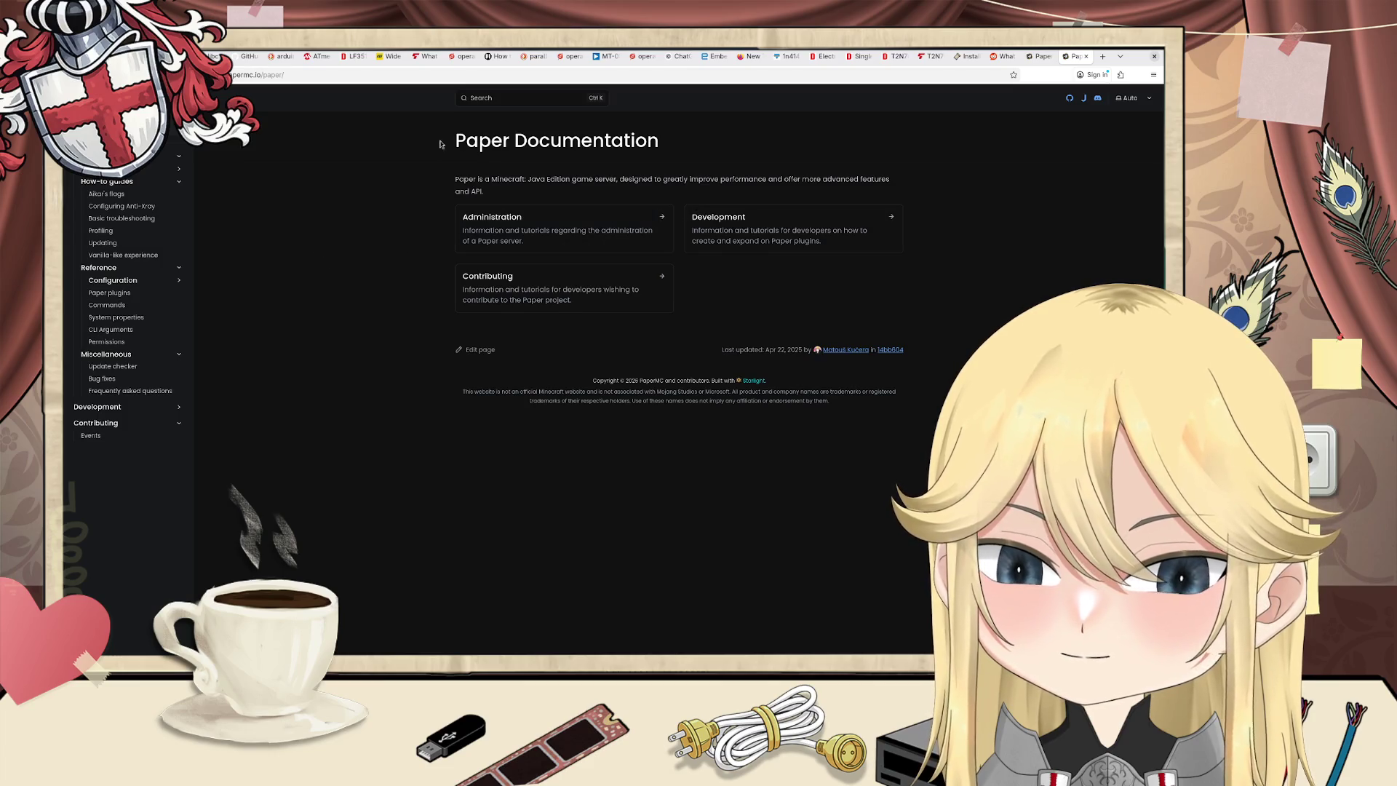
pyautogui.click(1041, 56)
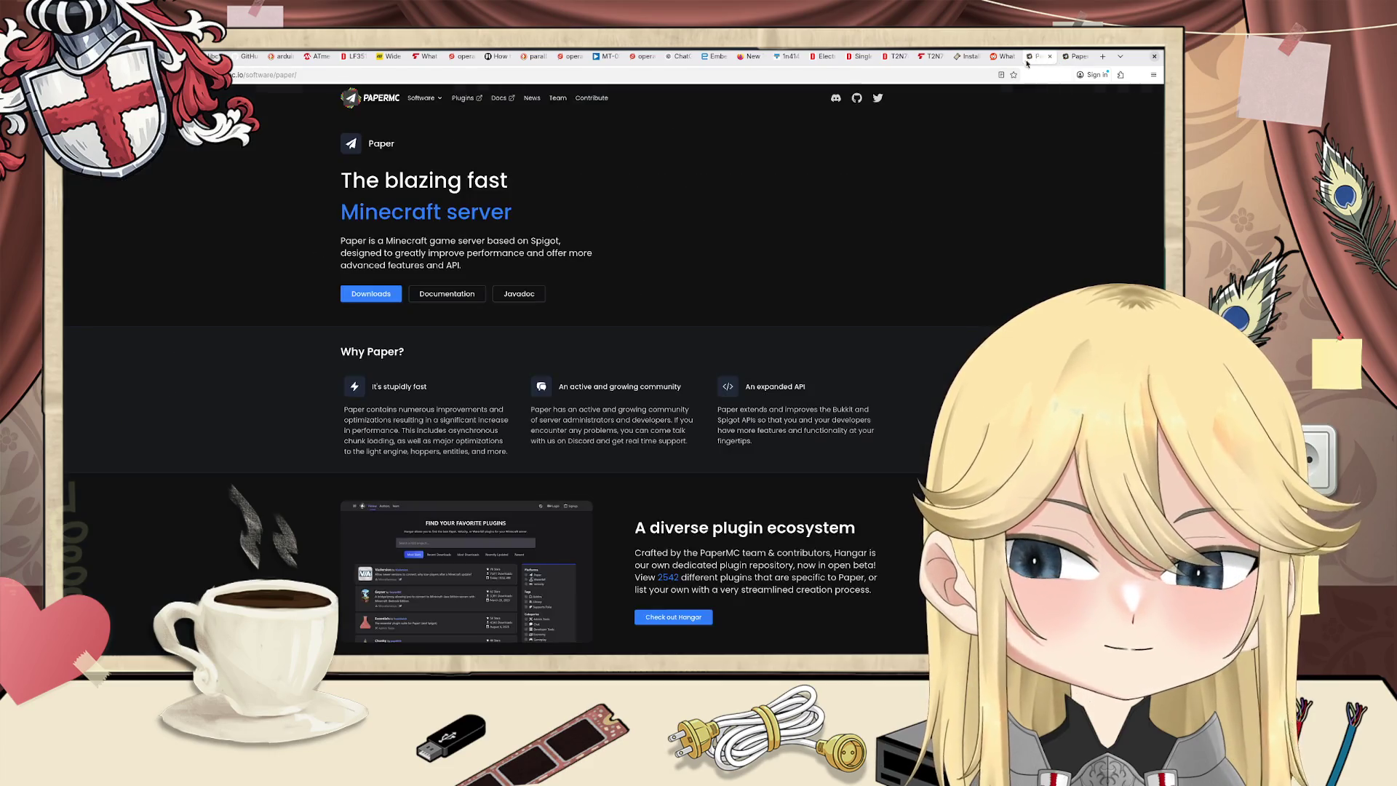
# Step: Open Hangar's plugin directory and scroll the Most Stars list past ViaVersion, Geyser and Essentials to Floodgate
pyautogui.click(466, 98)
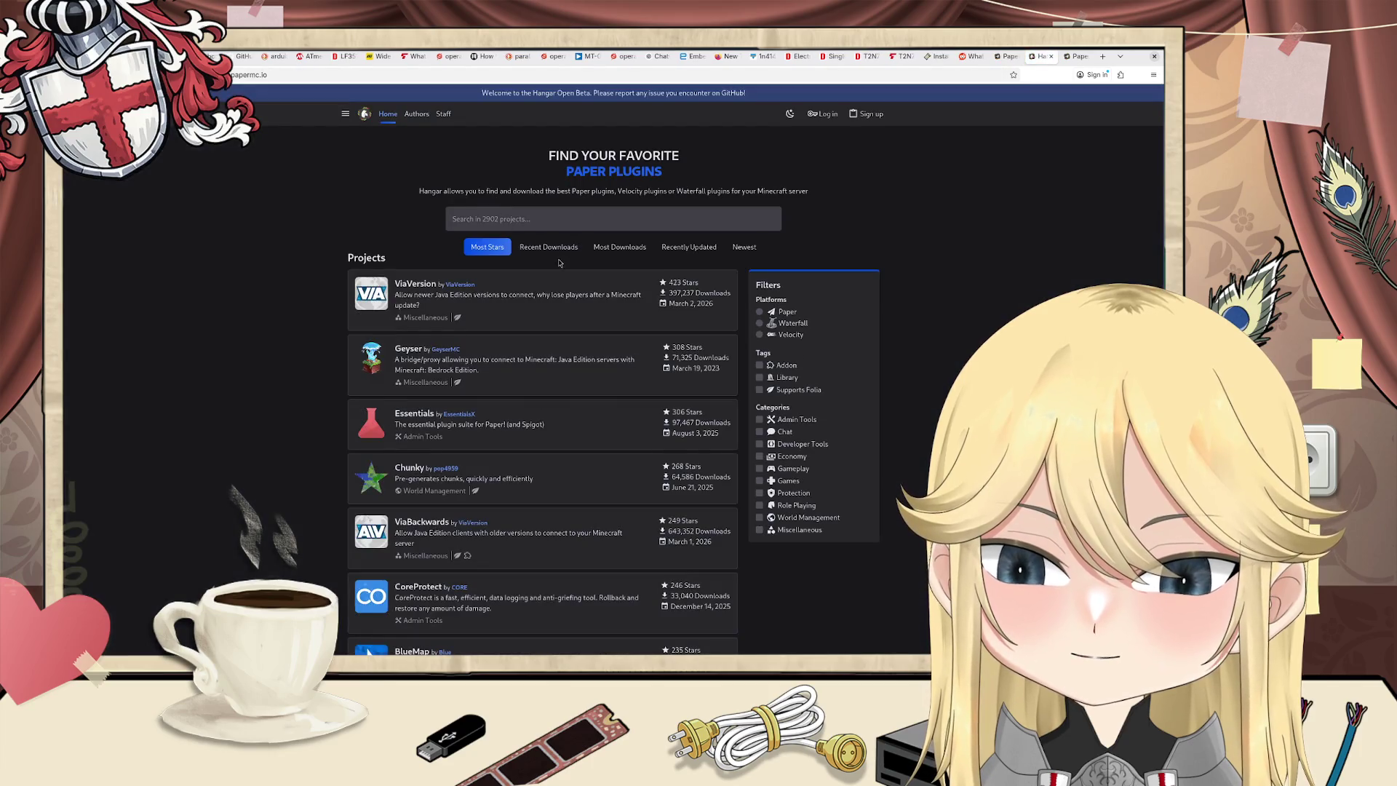
pyautogui.scroll(-2, 521, 269)
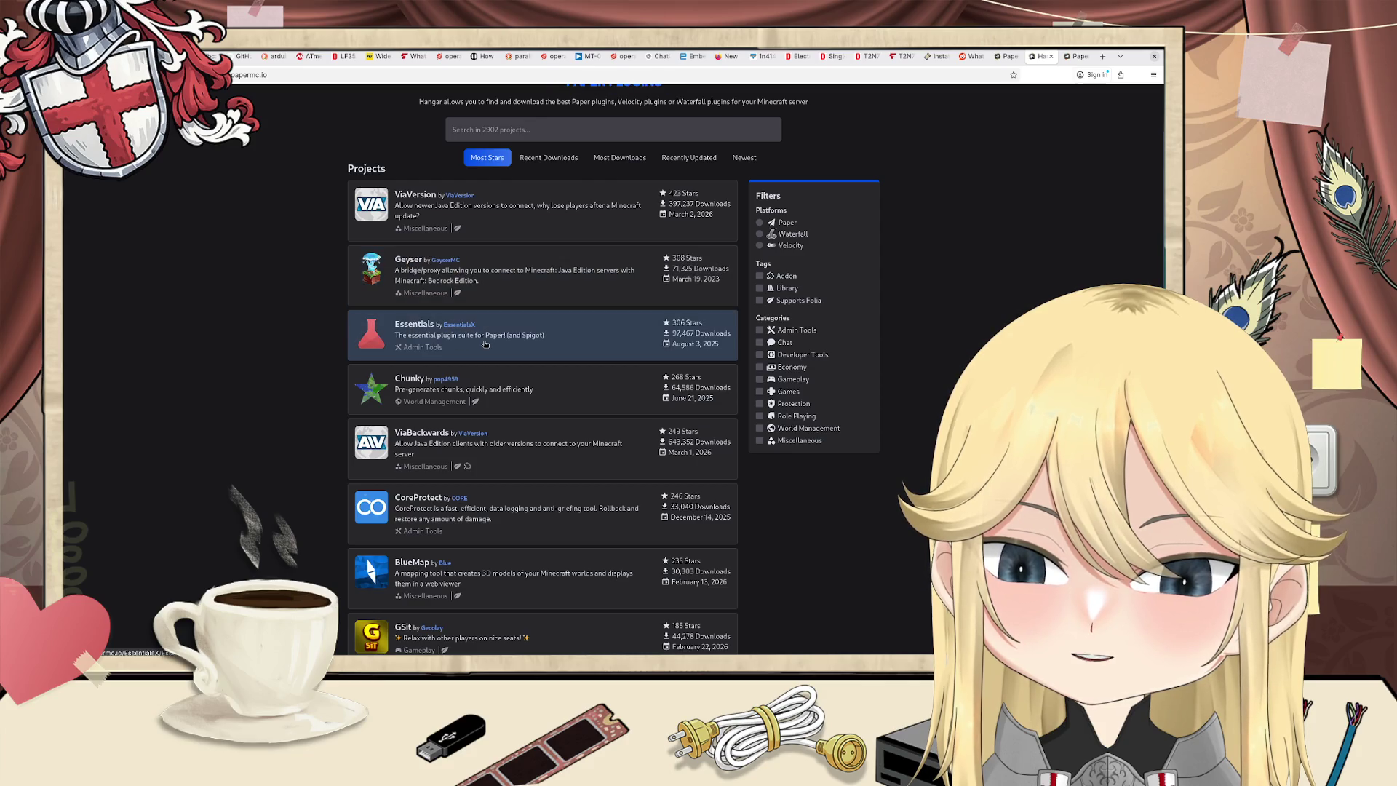
pyautogui.scroll(-1, 497, 356)
pyautogui.scroll(-2, 496, 358)
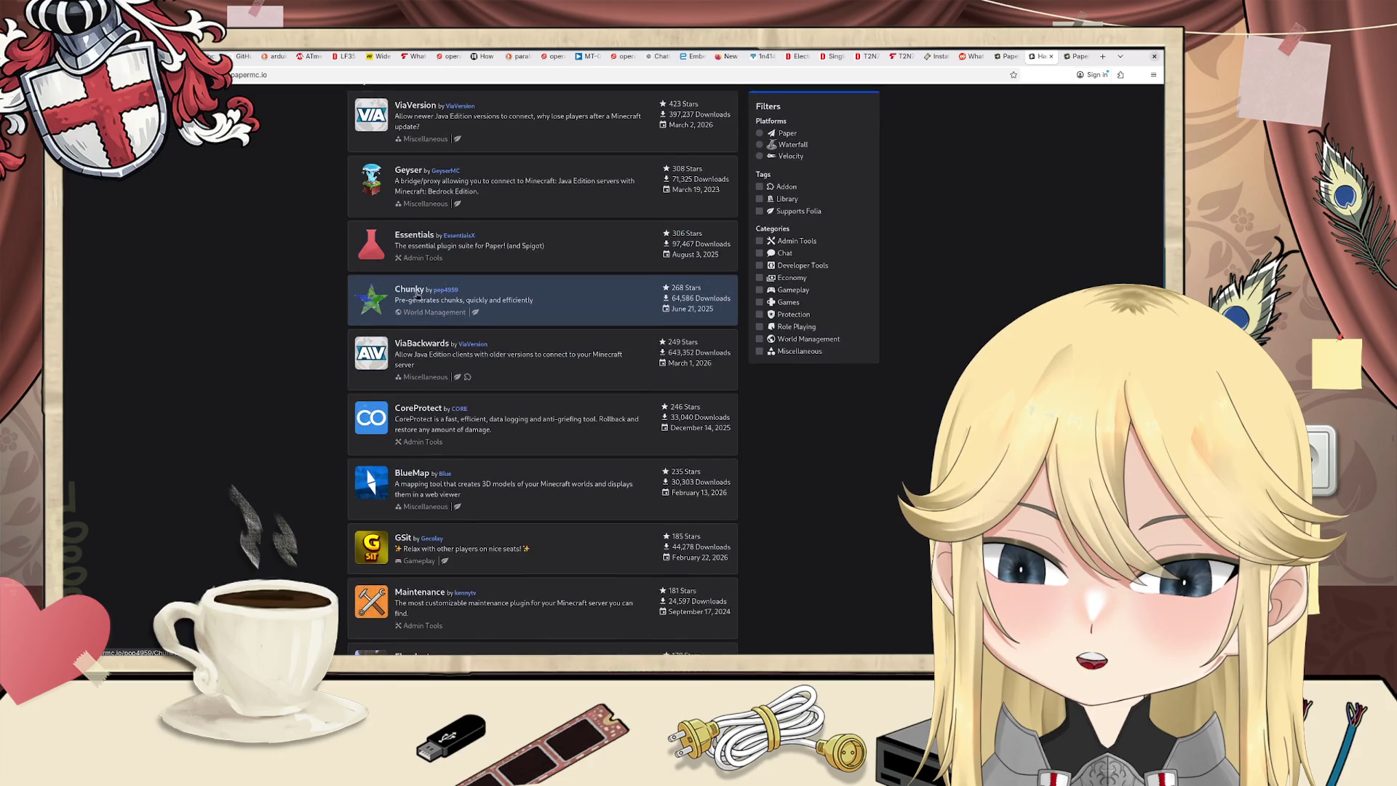
pyautogui.scroll(-3, 451, 350)
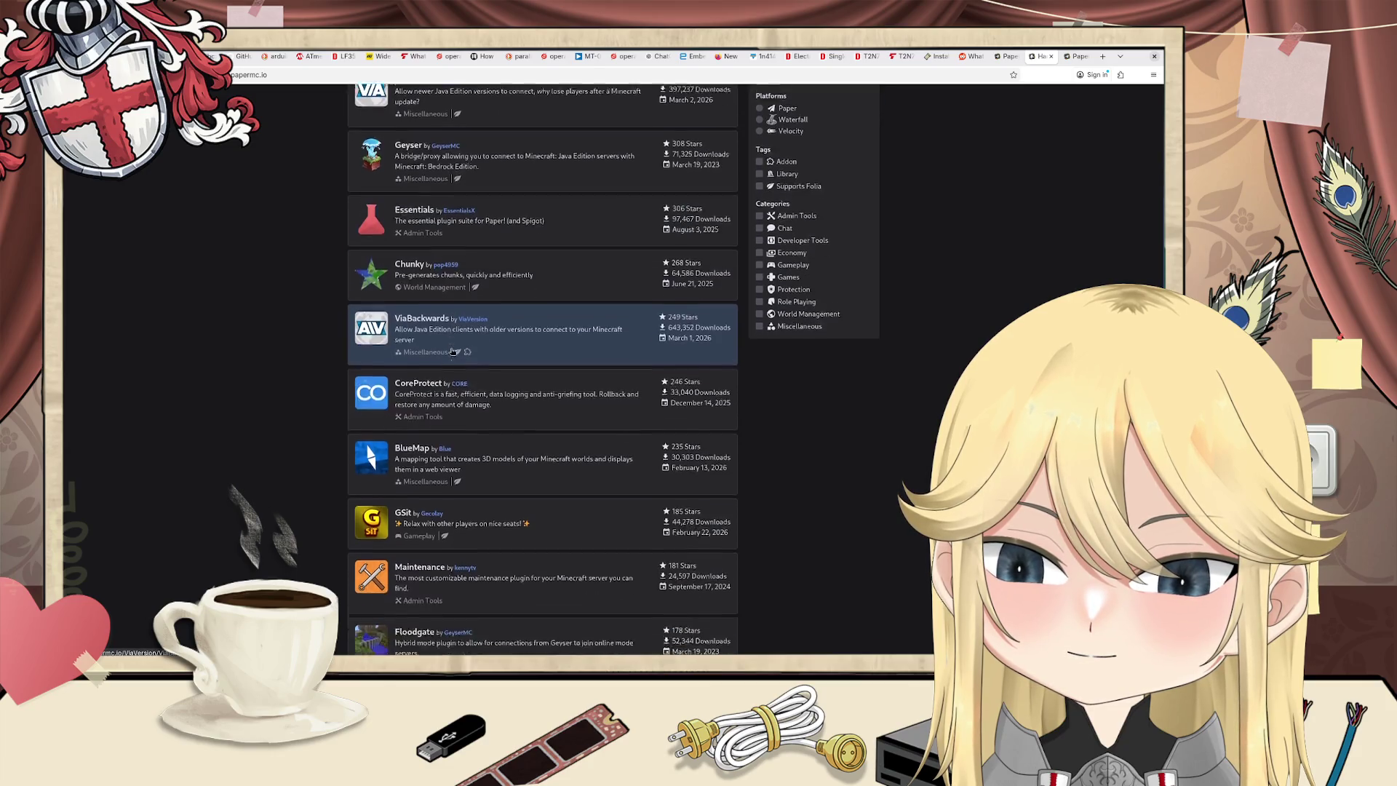
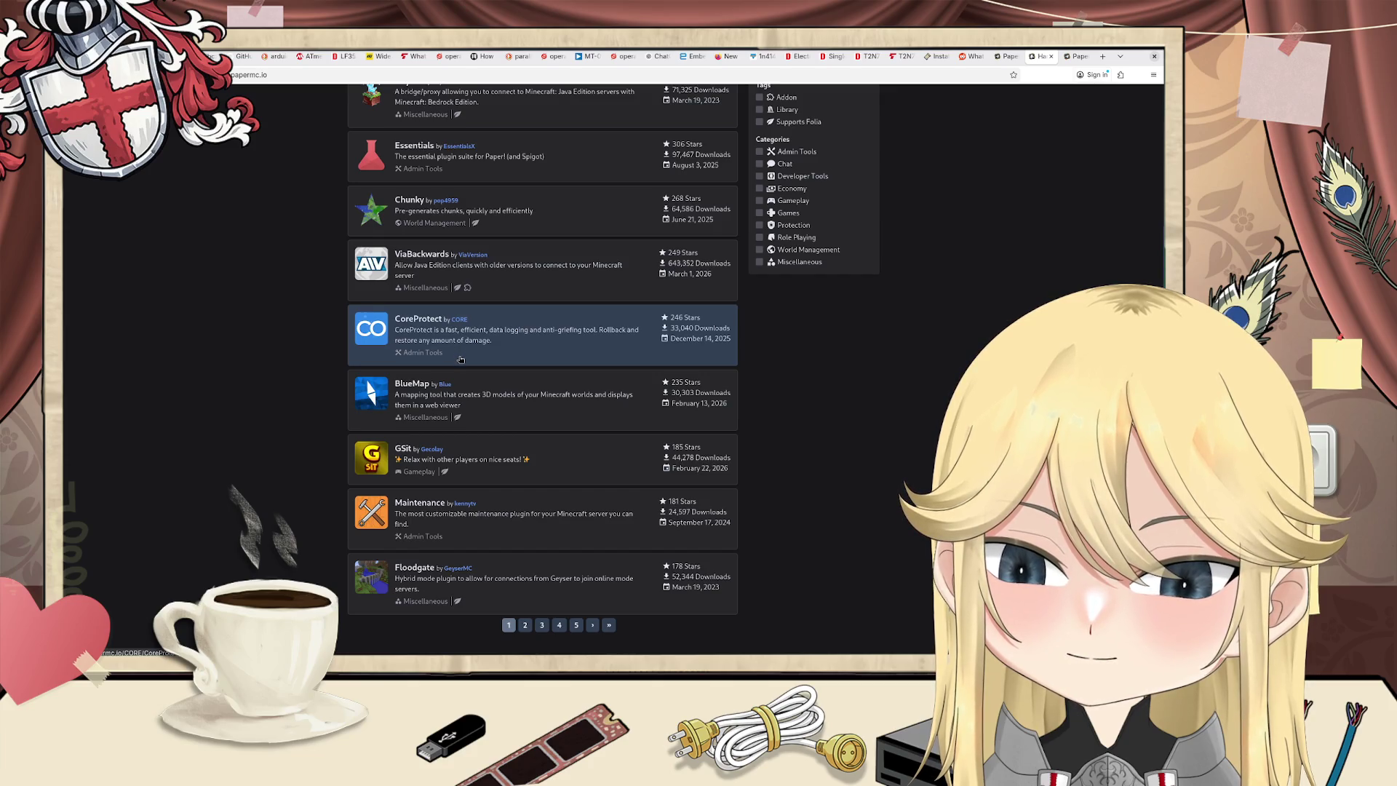
# Step: Go to page 2 of the most-starred Paper plugins, then filter to the Gameplay category
pyautogui.scroll(-2, 457, 388)
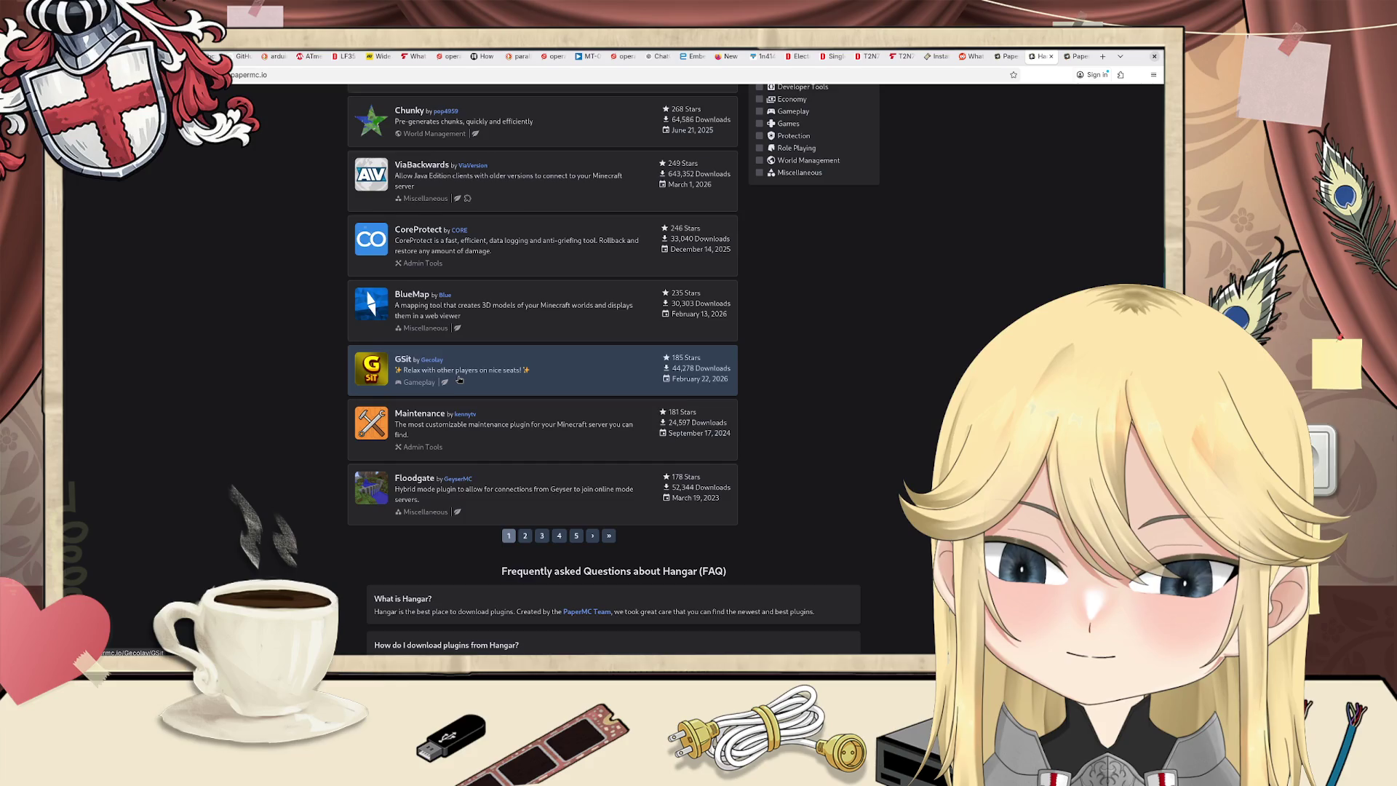
pyautogui.scroll(-1, 460, 382)
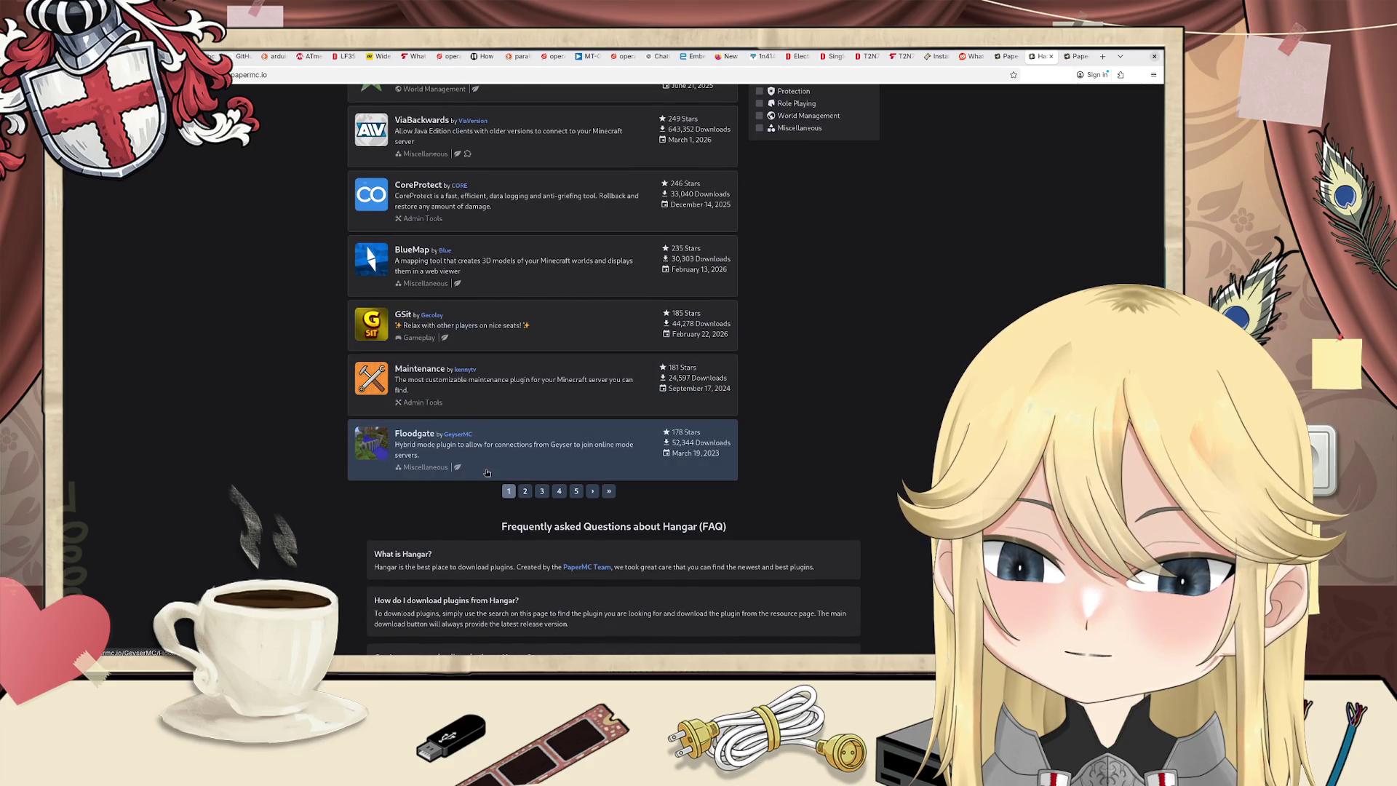
pyautogui.click(524, 492)
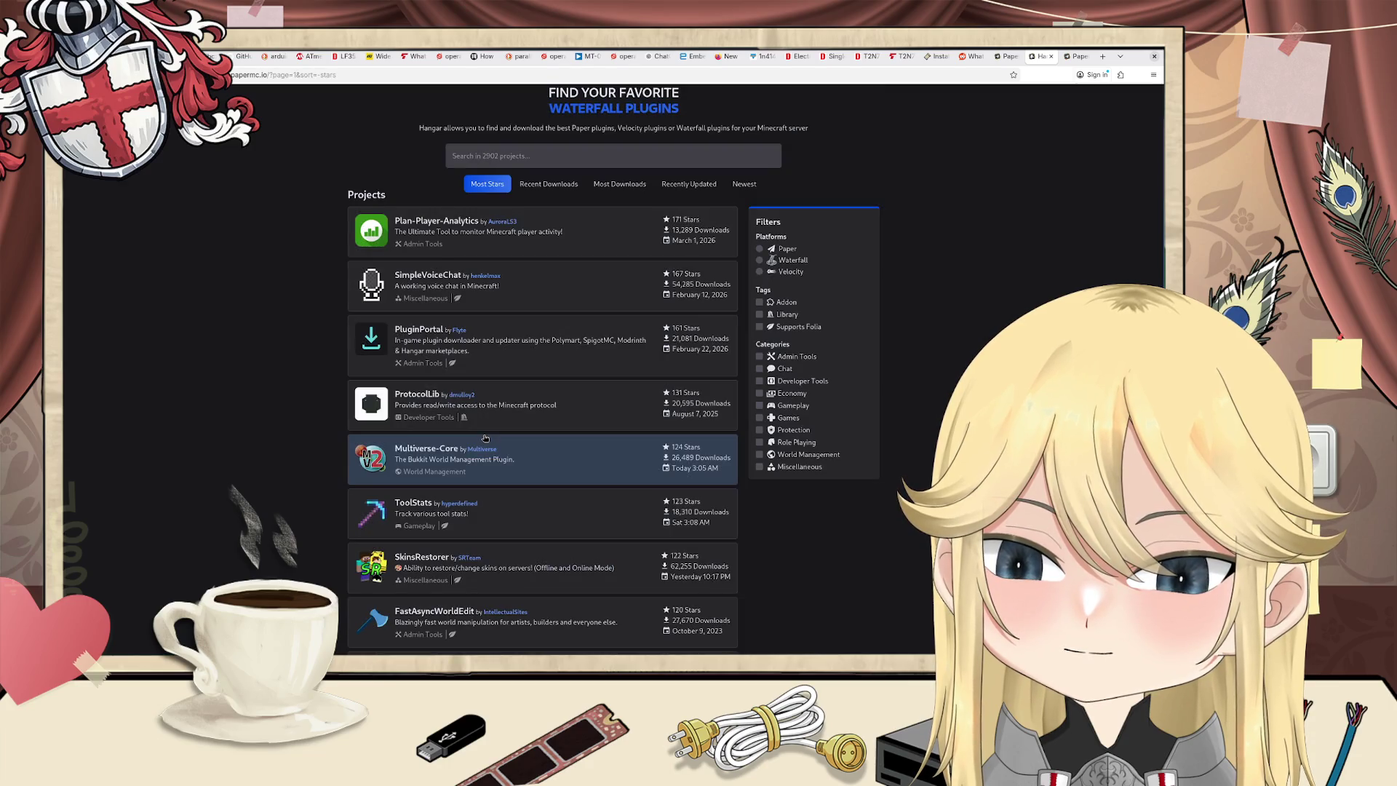
pyautogui.scroll(-3, 485, 438)
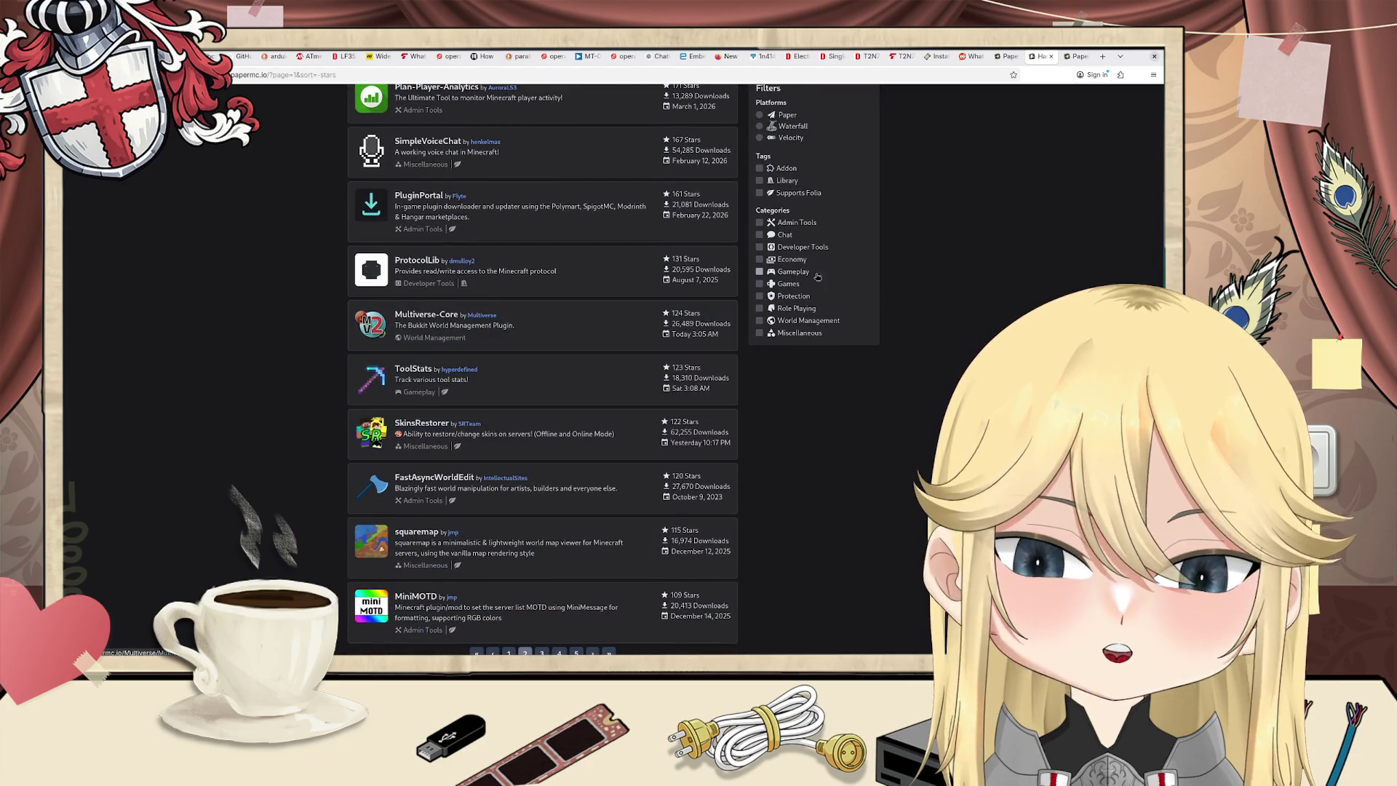
pyautogui.scroll(3, 817, 276)
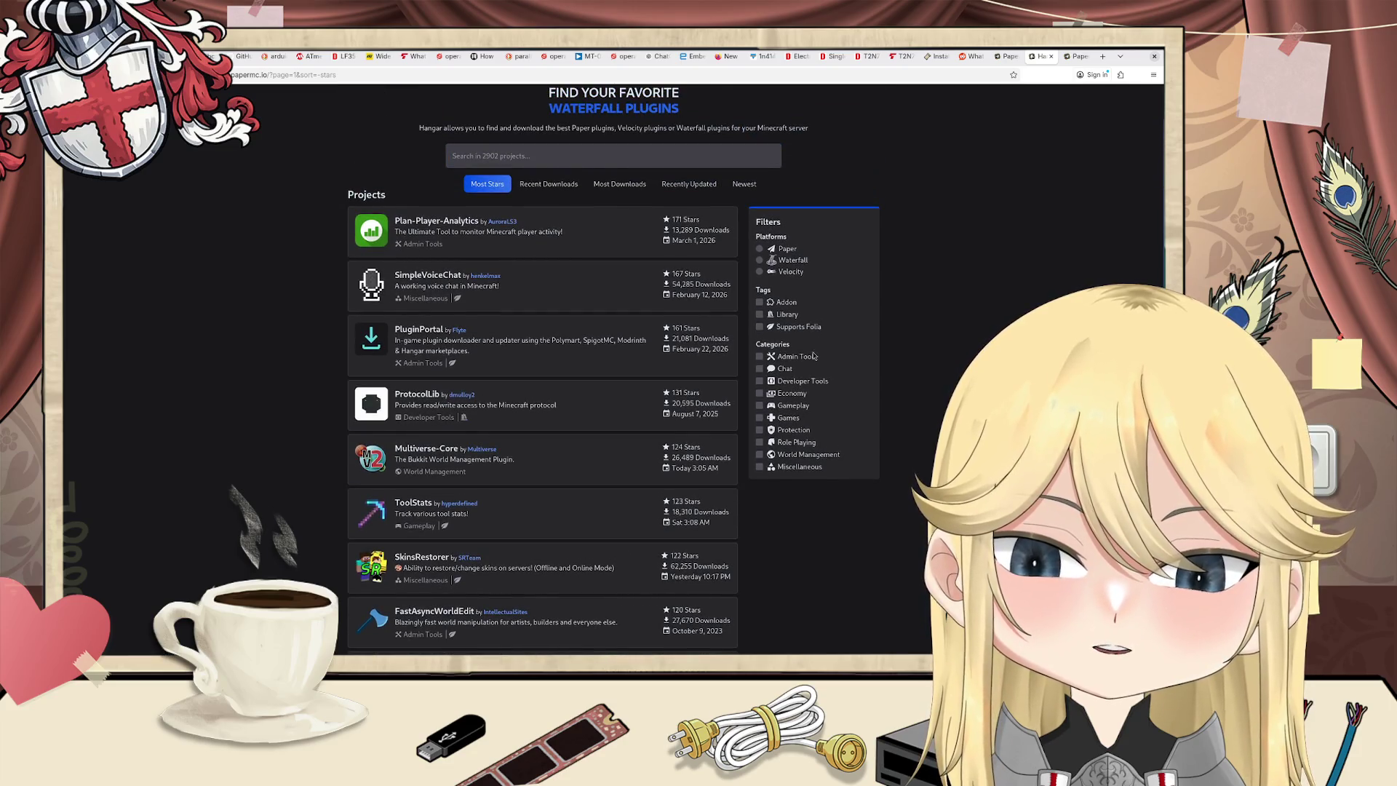
pyautogui.click(761, 407)
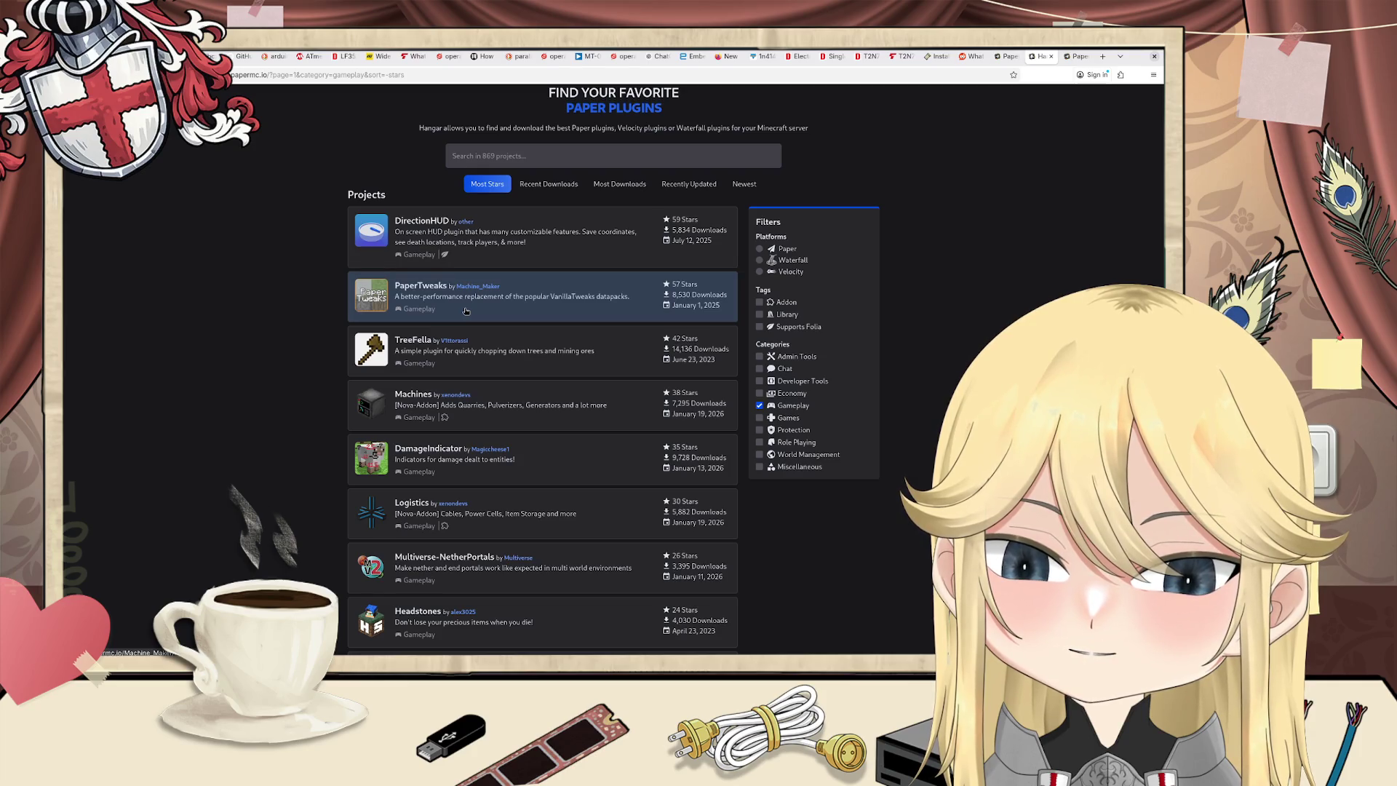
# Step: Look at PaperTweaks' Wandering Trades details, then return to the Gameplay list
pyautogui.click(465, 308)
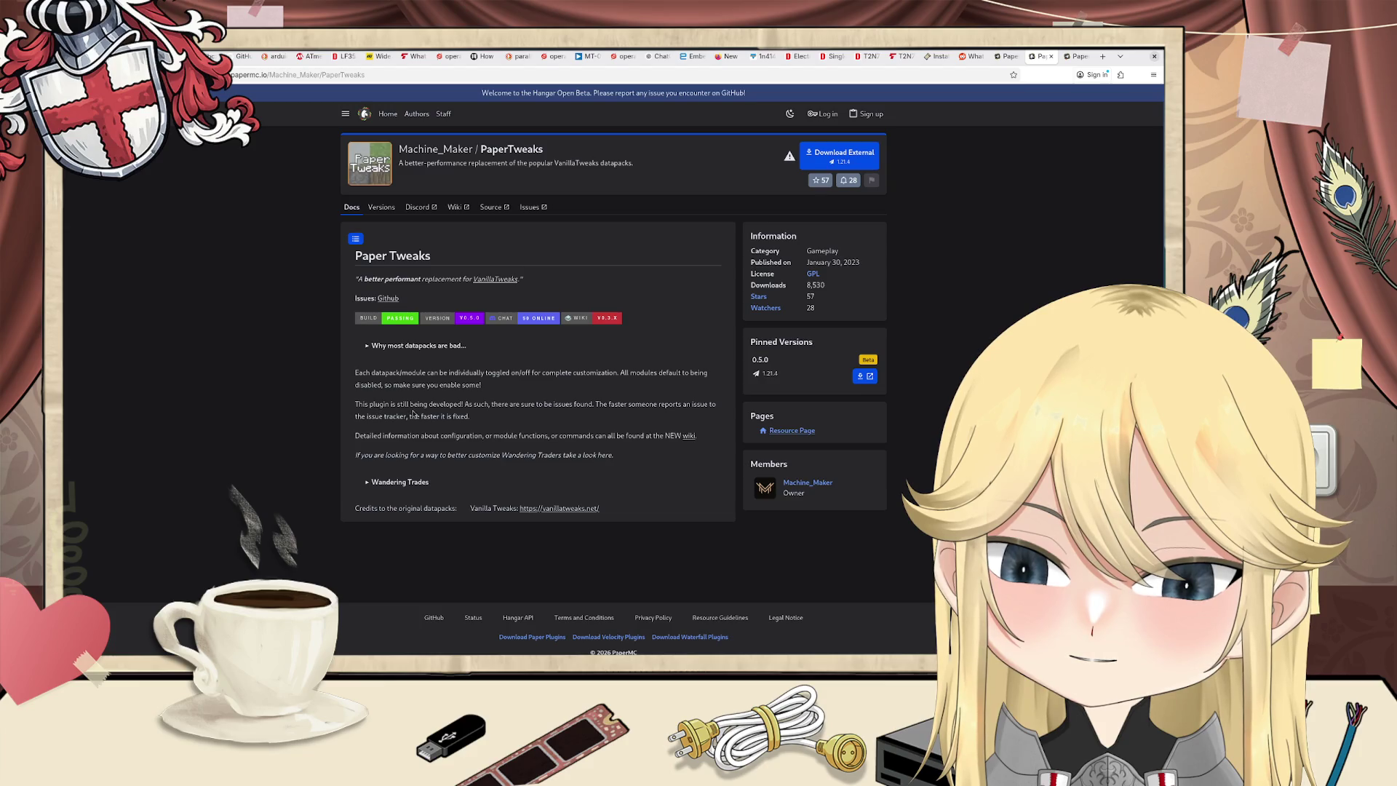
pyautogui.click(404, 481)
pyautogui.hotkey('alt', 'Left')
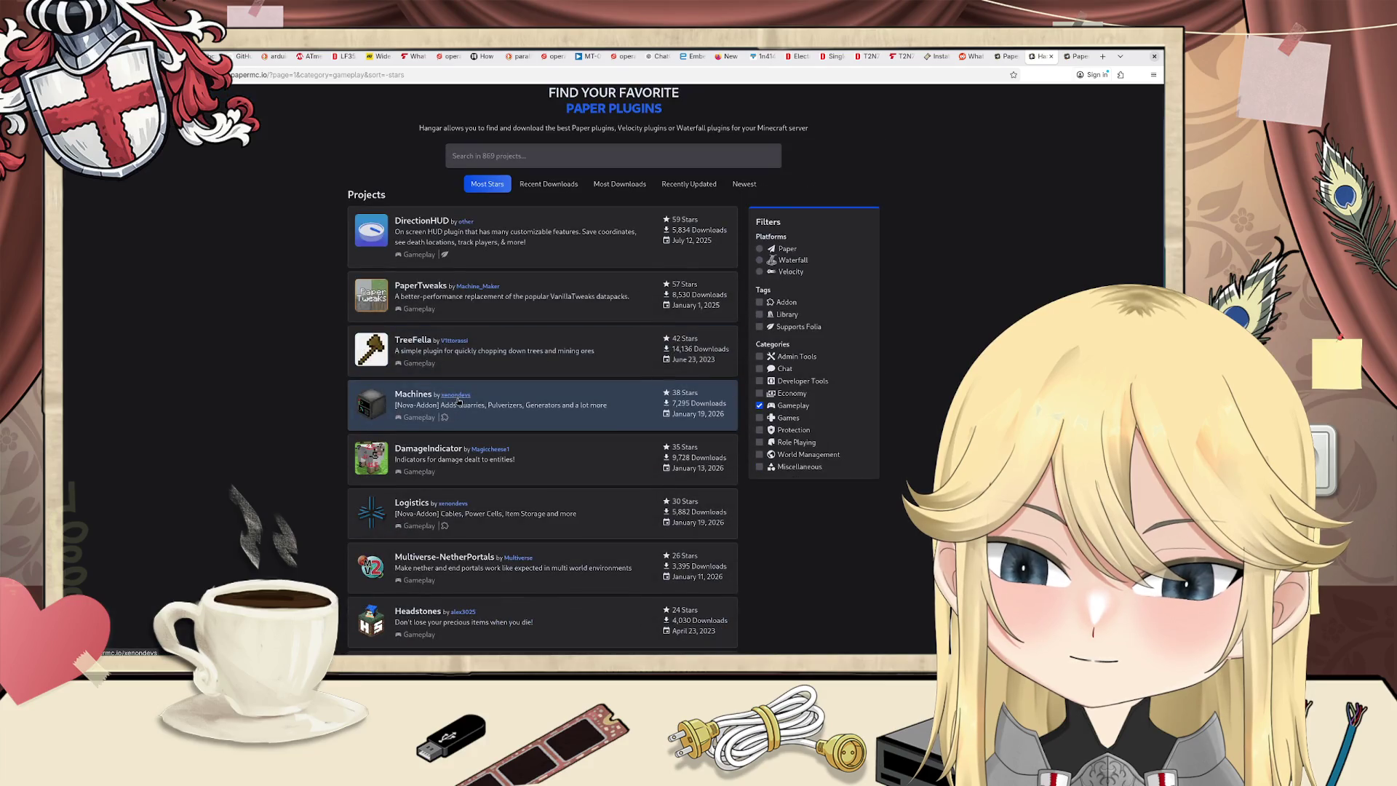
# Step: Scroll the Gameplay list and open the Multiverse-NetherPortals project page
pyautogui.scroll(-2, 460, 396)
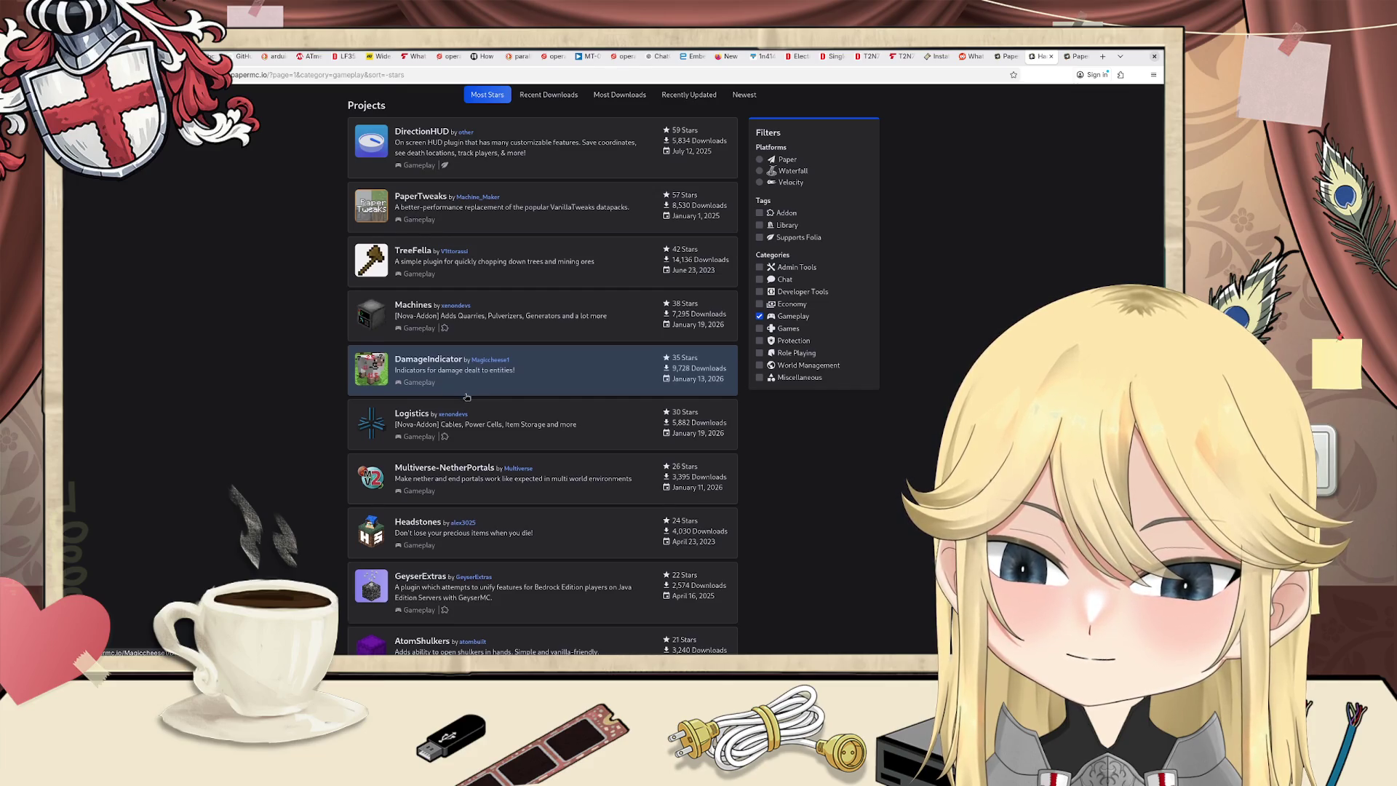
pyautogui.scroll(-2, 466, 397)
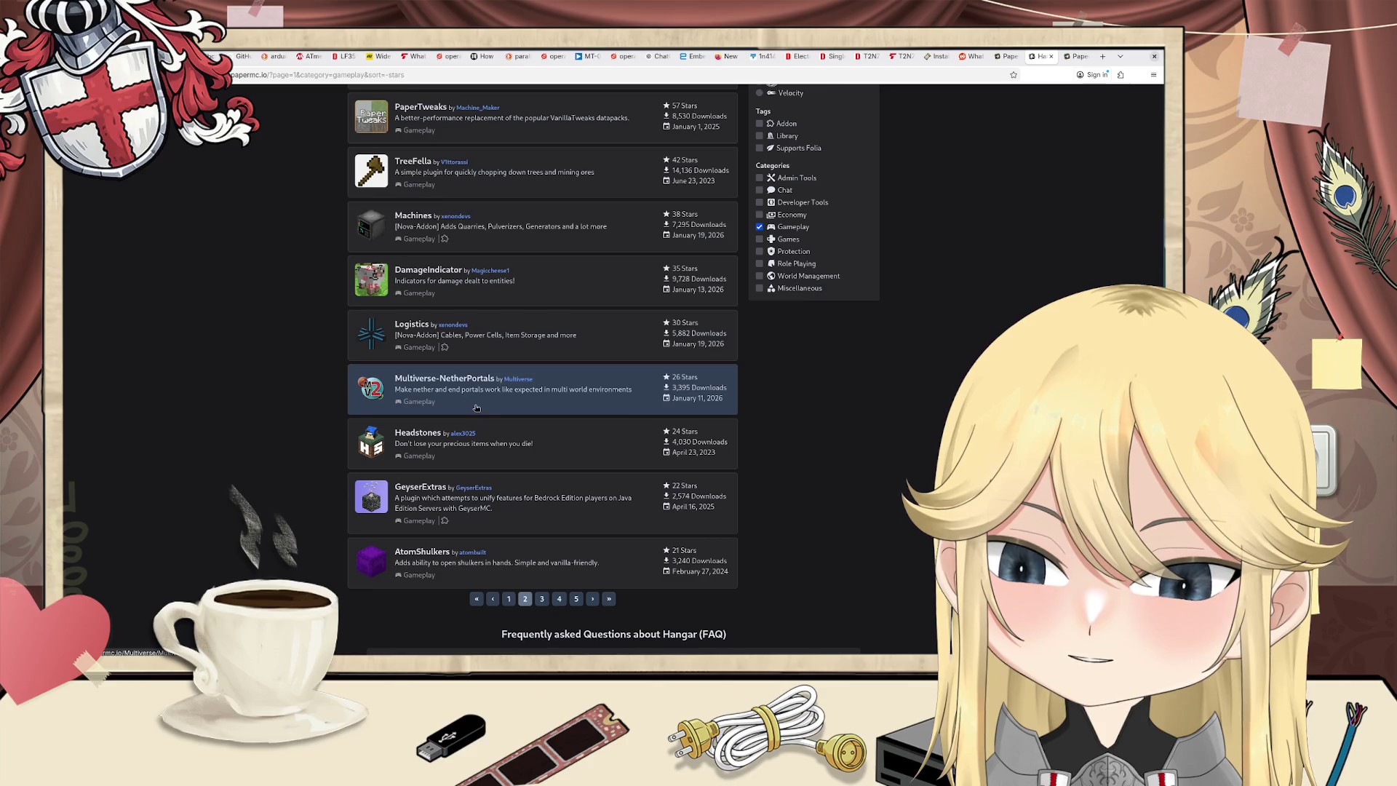
pyautogui.click(460, 388)
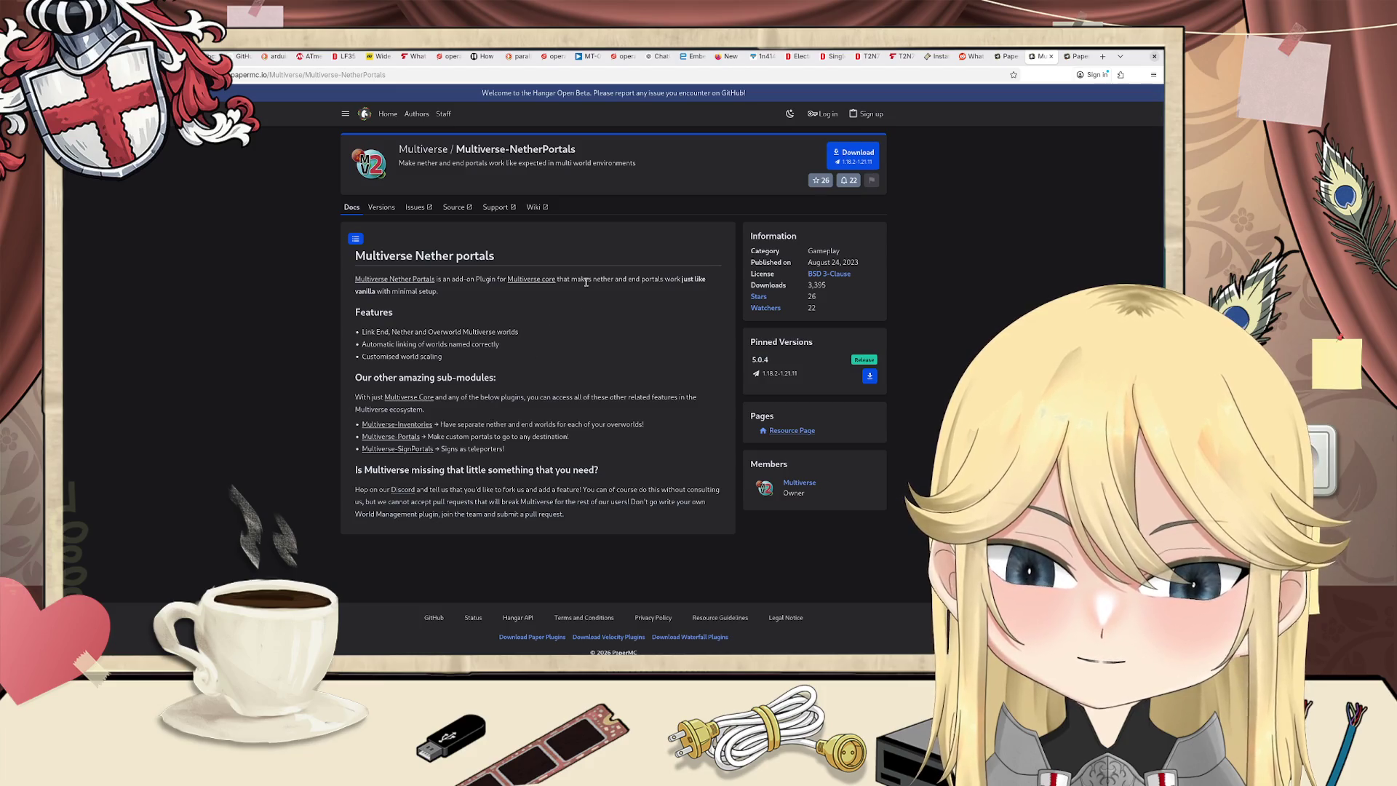
pyautogui.moveTo(580, 279)
pyautogui.mouseDown()
pyautogui.moveTo(688, 280)
pyautogui.moveTo(629, 300)
pyautogui.mouseUp()
pyautogui.click(628, 300)
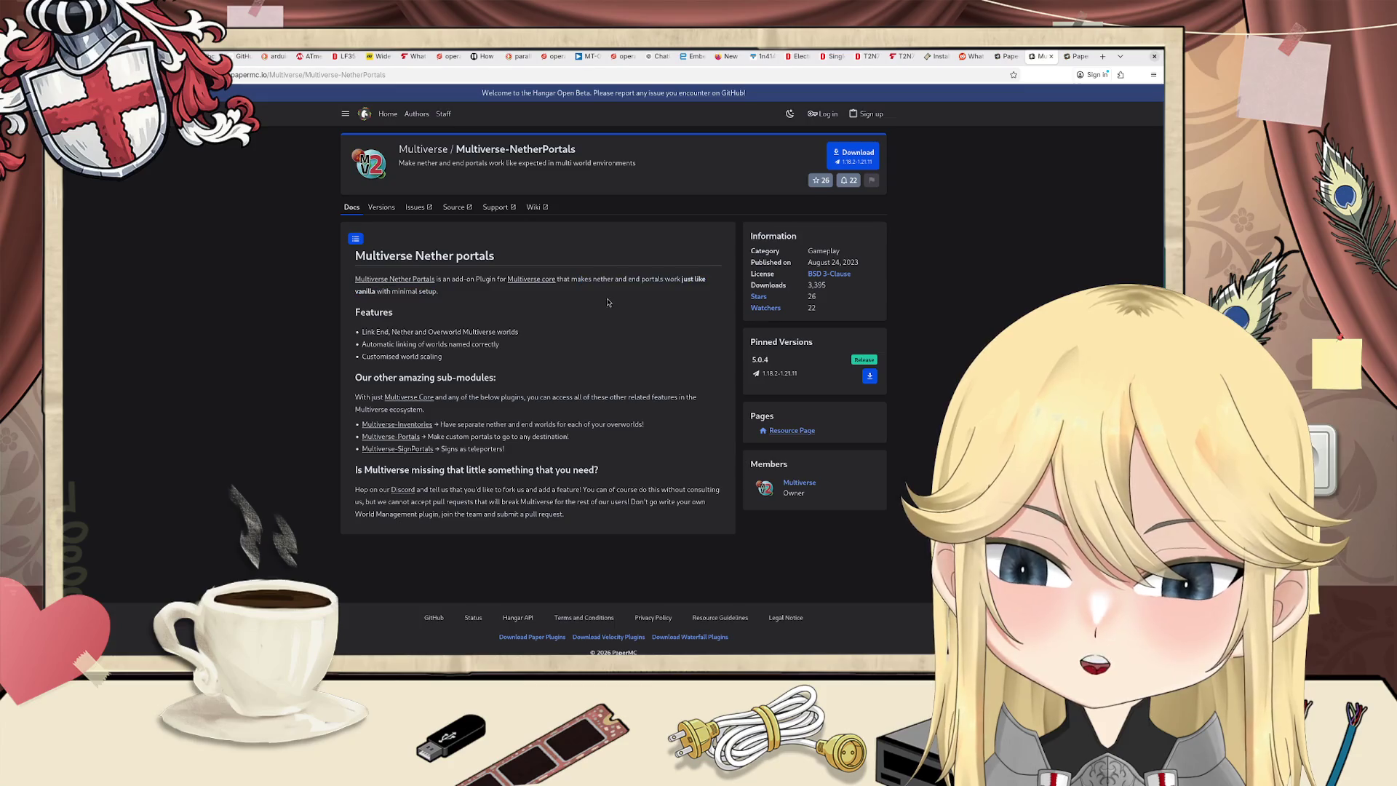
pyautogui.click(550, 280)
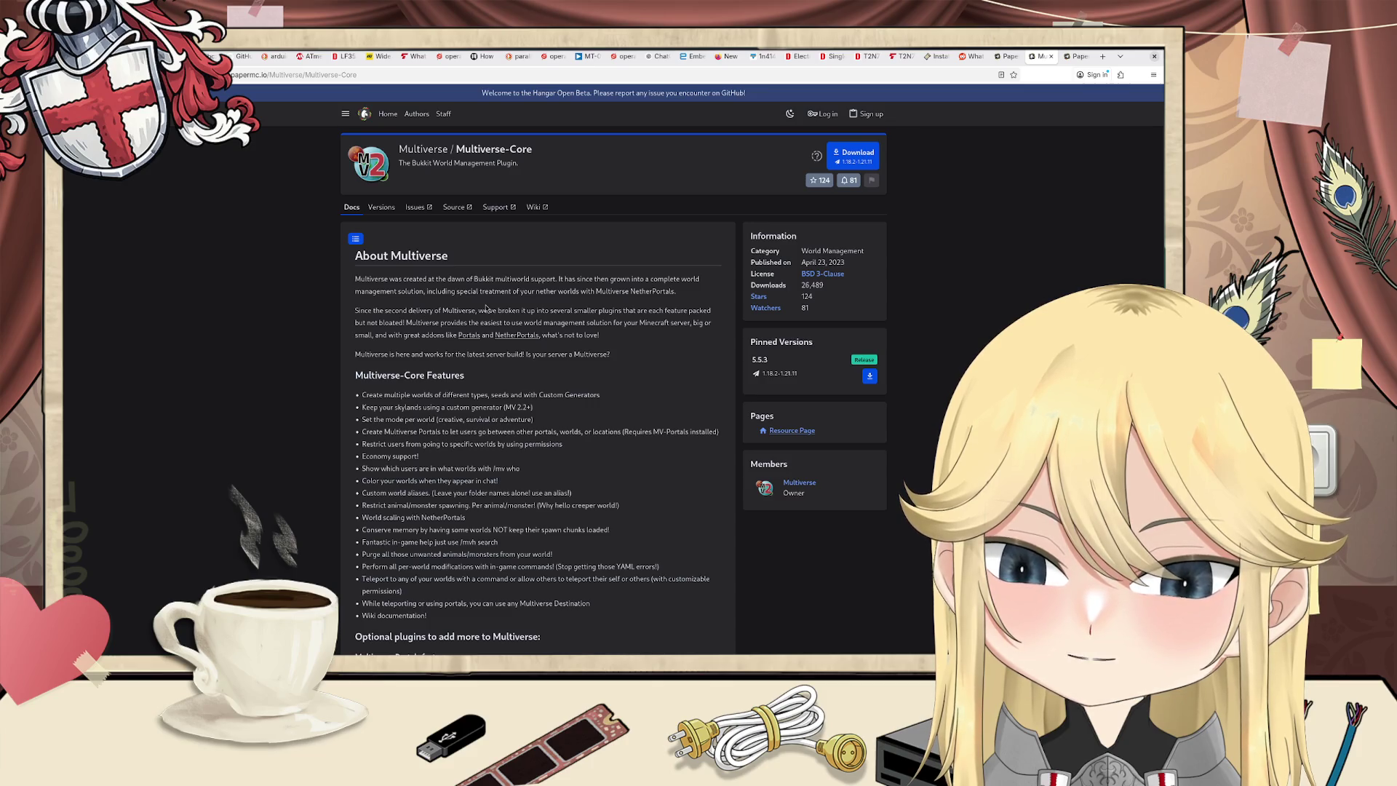
pyautogui.hotkey('alt', 'Left')
pyautogui.hotkey('alt', 'Left')
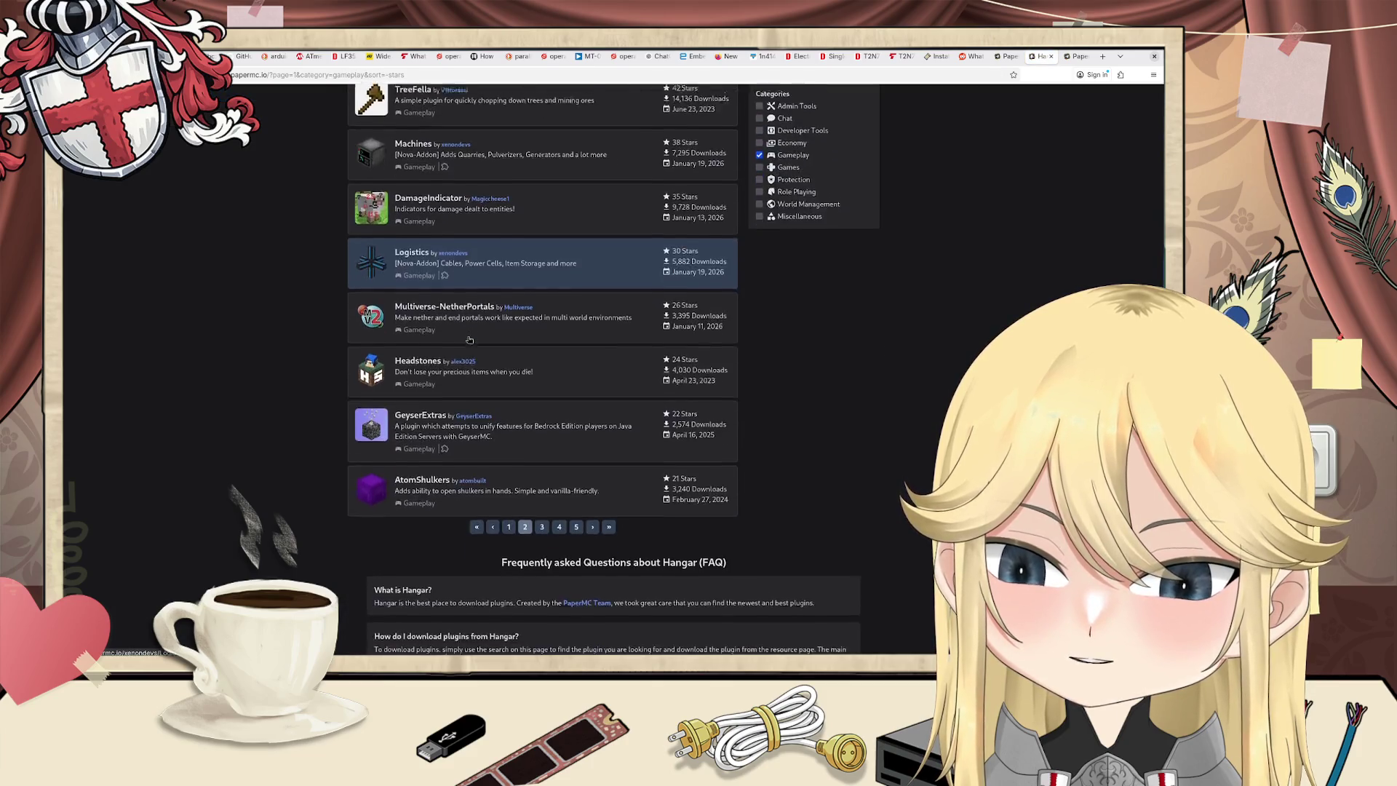
pyautogui.scroll(-1, 469, 340)
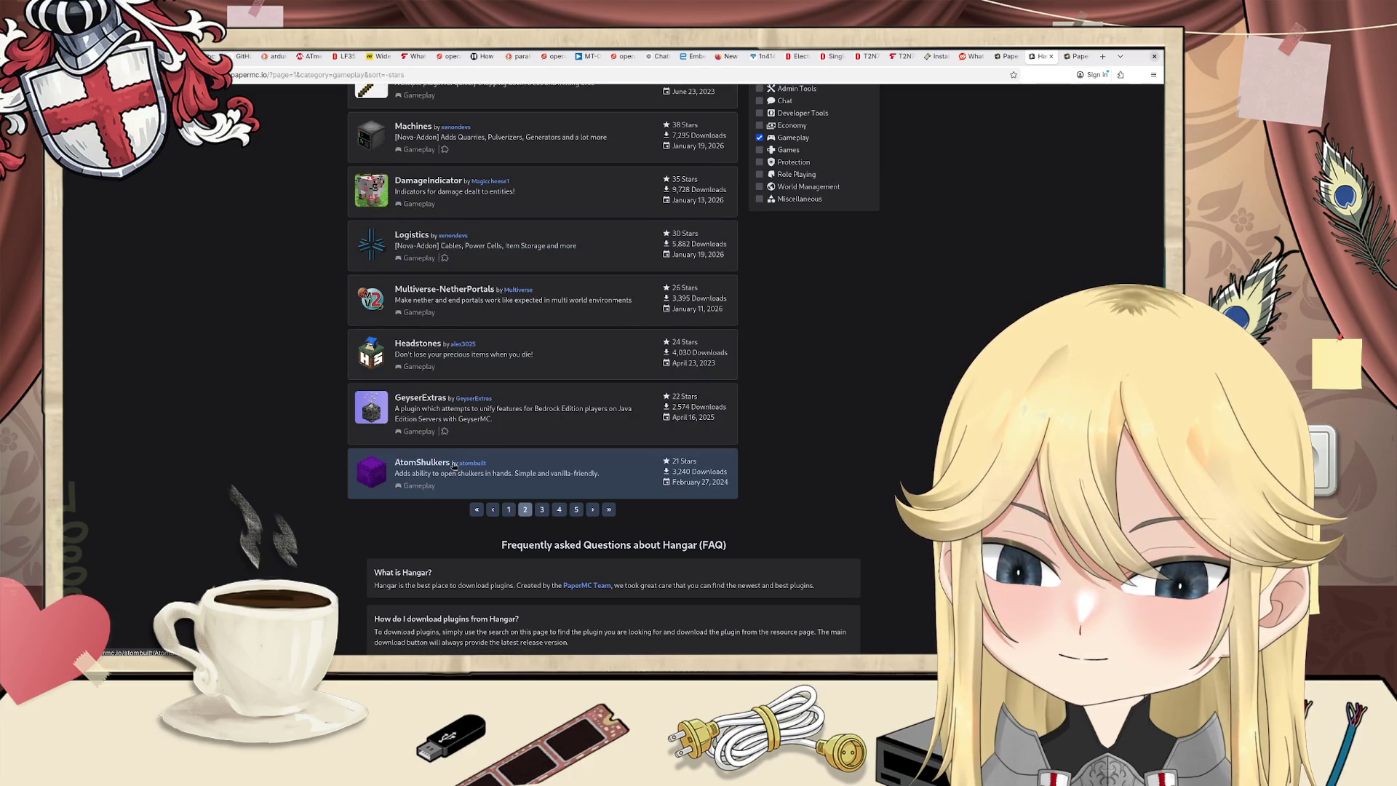
pyautogui.click(541, 508)
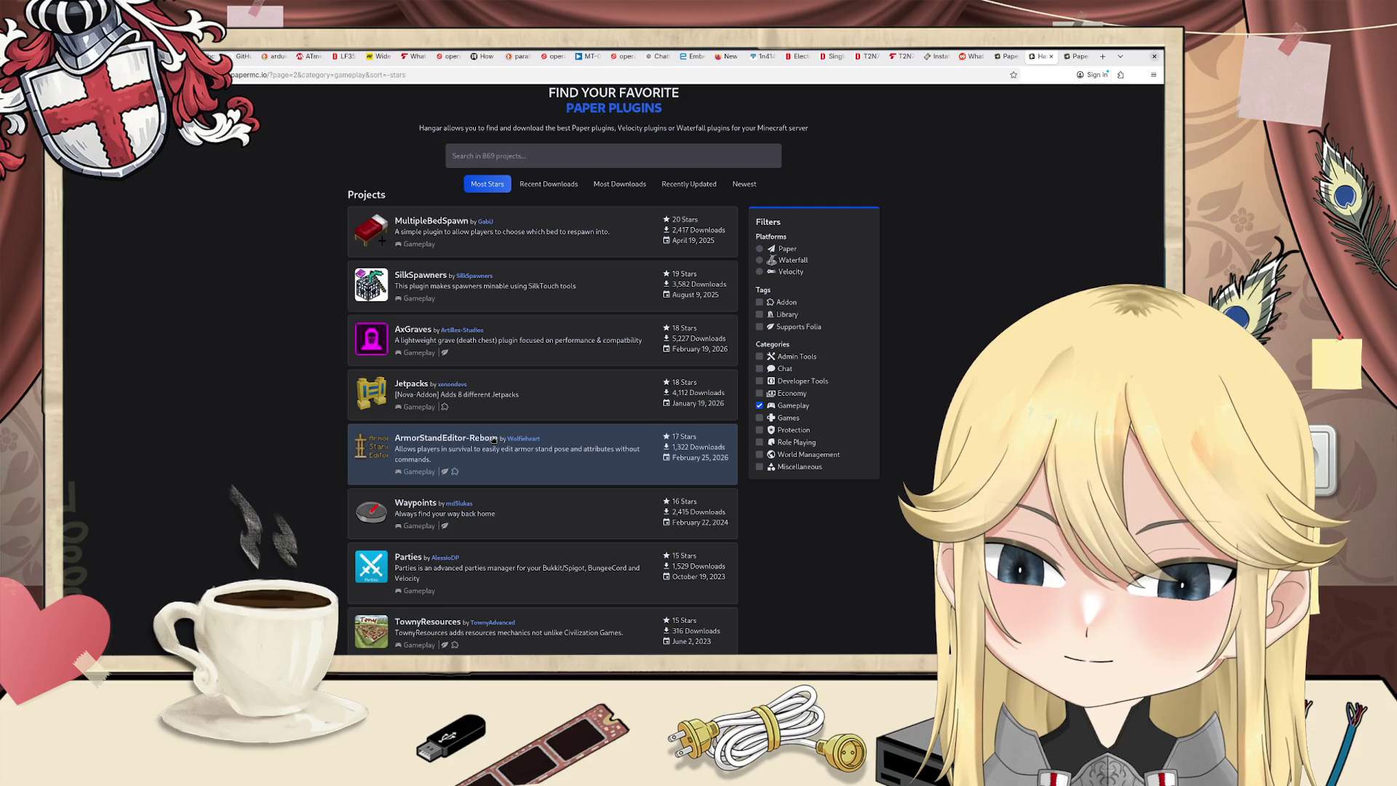
# Step: Open TownyResources from the Gameplay list, then its GitHub repository
pyautogui.scroll(-3, 492, 438)
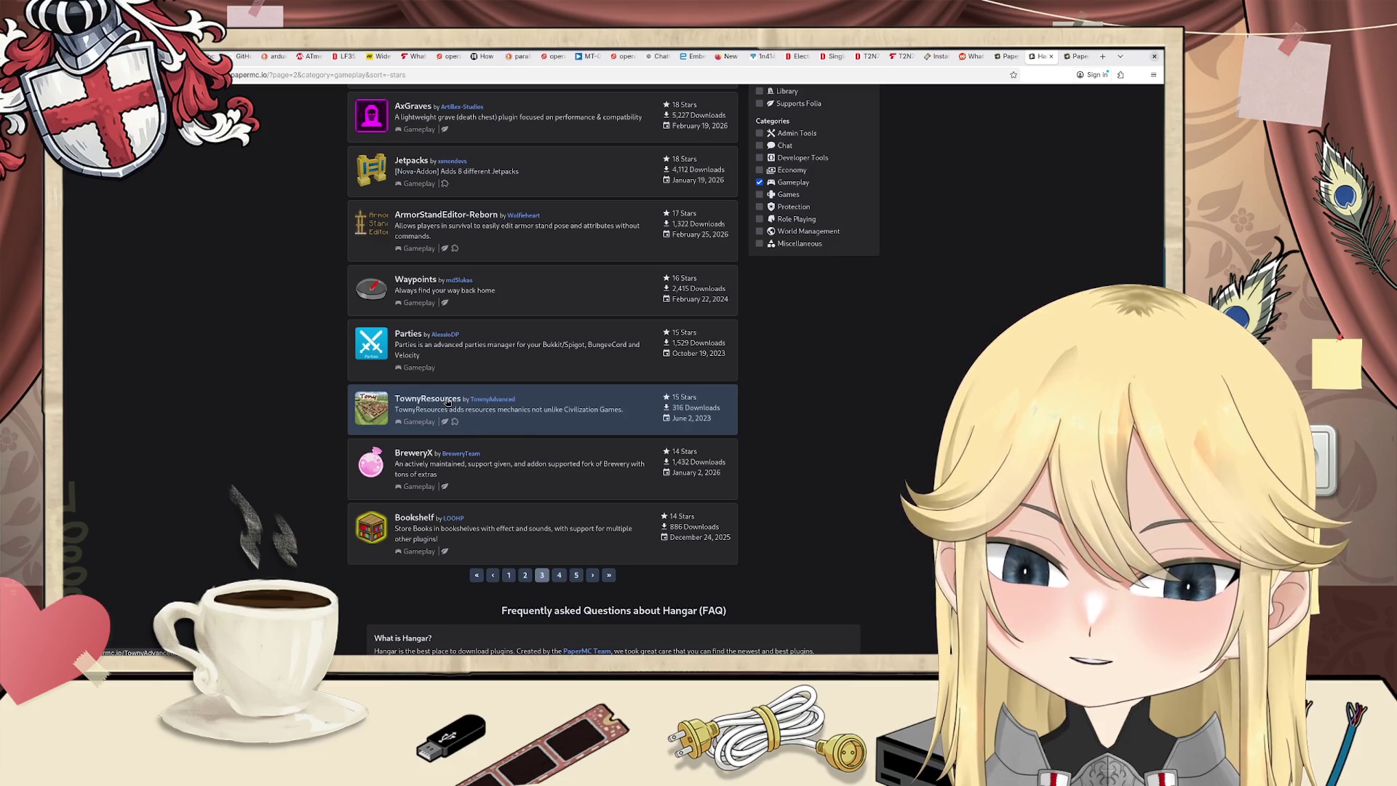
pyautogui.click(448, 402)
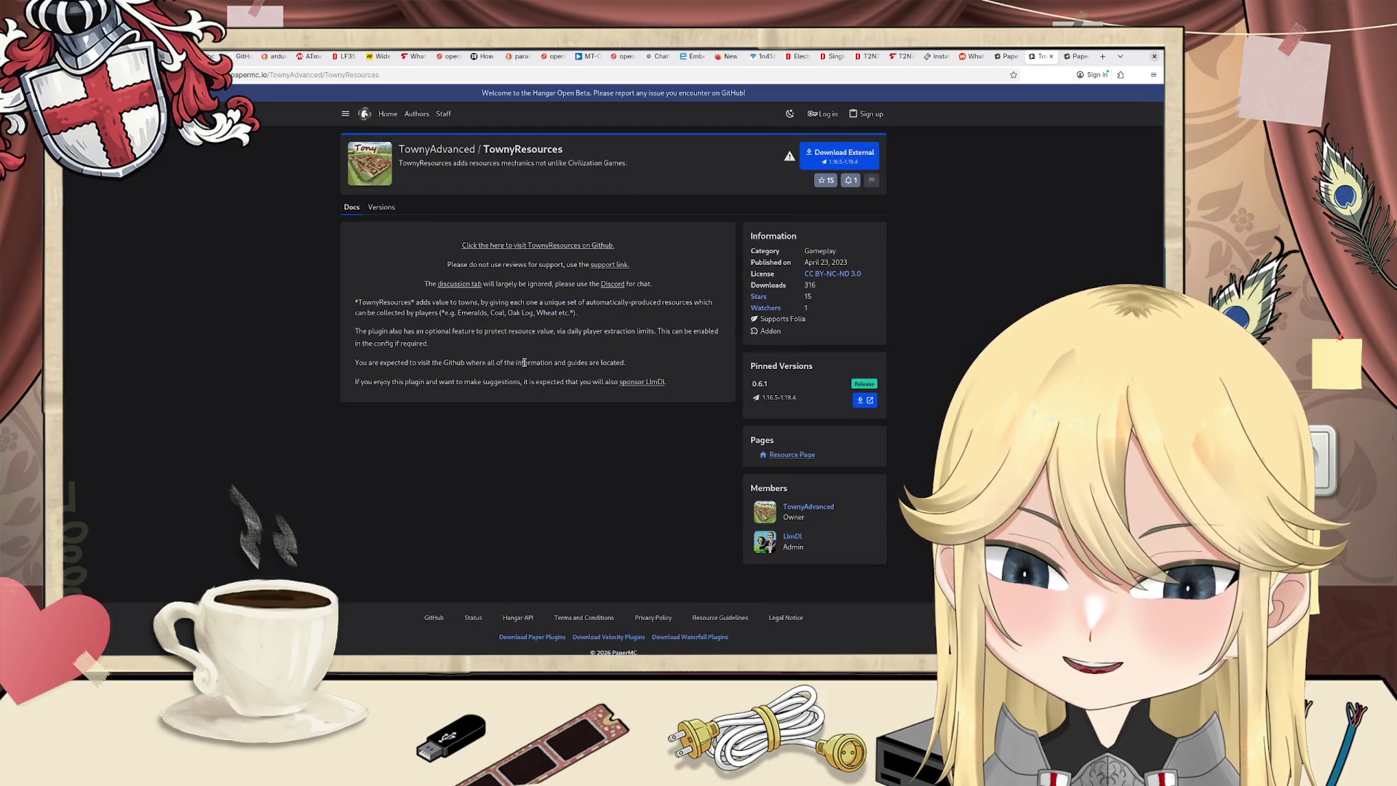
pyautogui.click(532, 246)
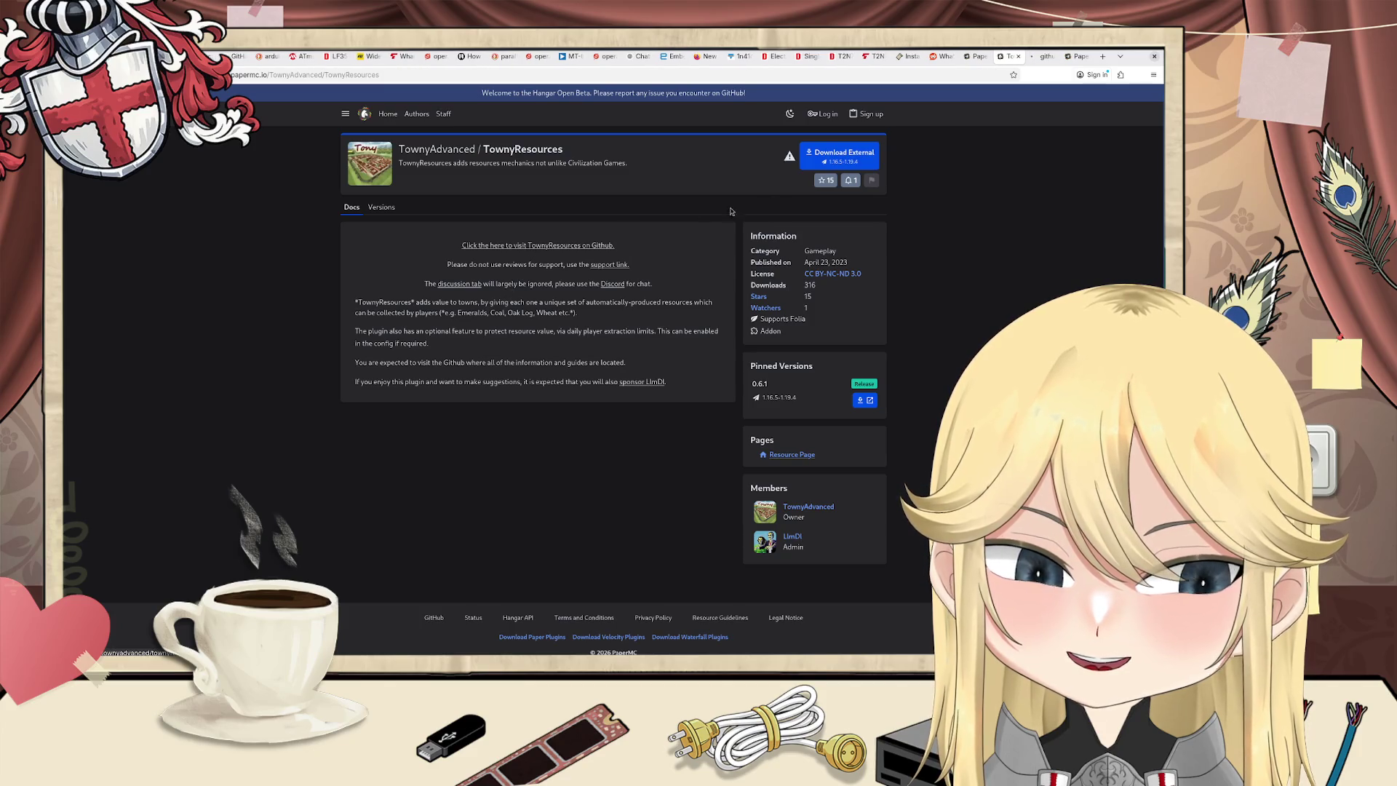
# Step: Highlight and read the README's opening paragraphs about resources such as Coal
pyautogui.scroll(-1, 507, 291)
pyautogui.scroll(-3, 525, 281)
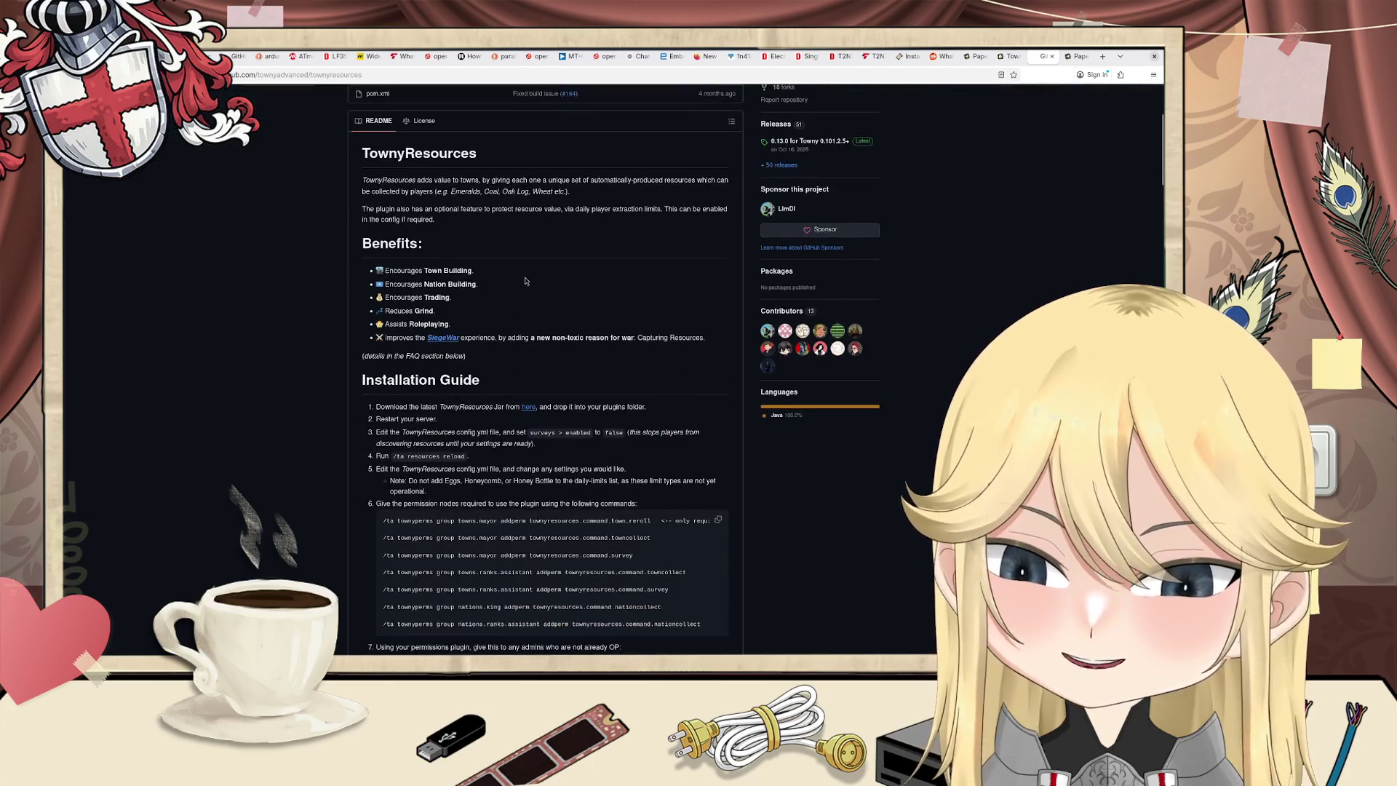
pyautogui.moveTo(363, 180); pyautogui.dragTo(733, 185)
pyautogui.moveTo(586, 201)
pyautogui.mouseDown()
pyautogui.moveTo(415, 193)
pyautogui.moveTo(575, 195)
pyautogui.mouseUp()
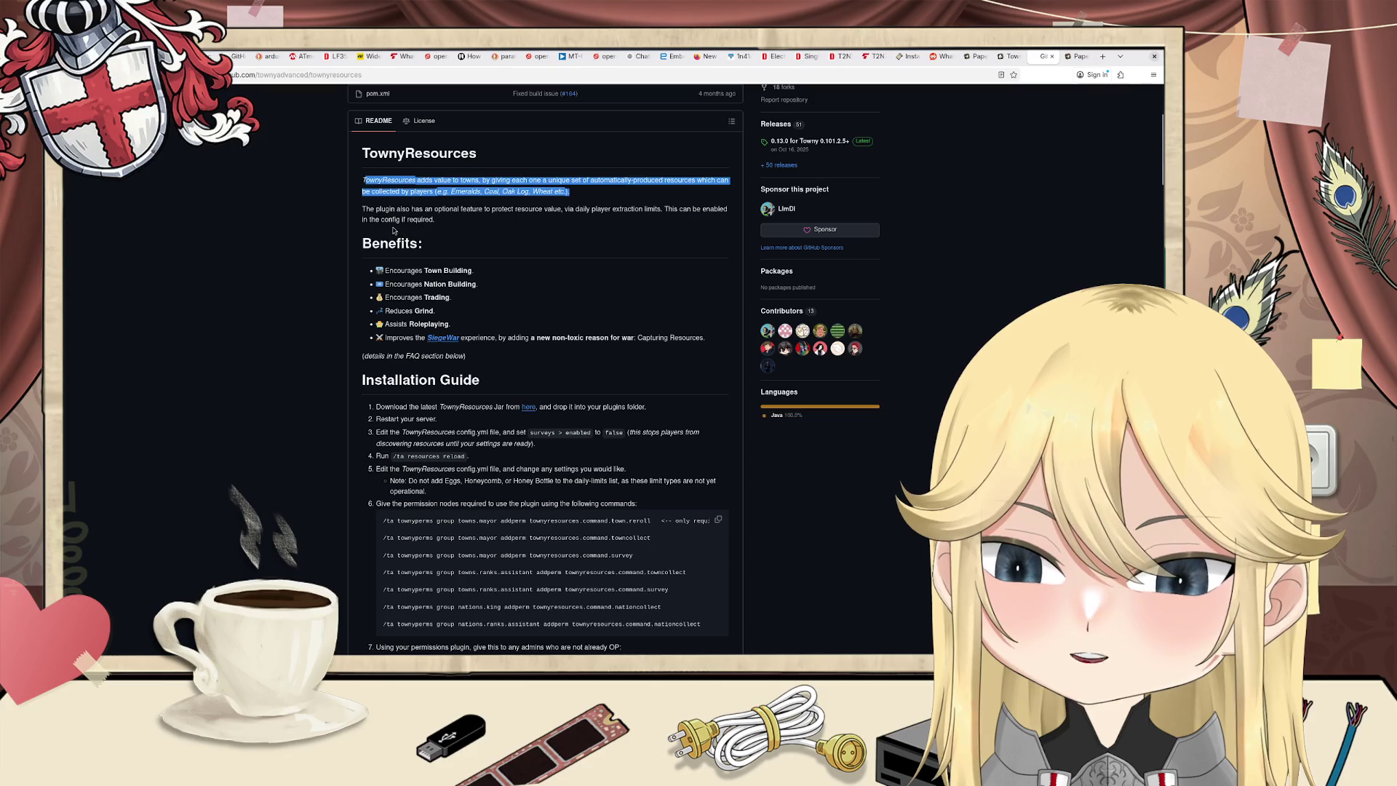
pyautogui.moveTo(362, 210)
pyautogui.mouseDown()
pyautogui.moveTo(731, 216)
pyautogui.moveTo(494, 229)
pyautogui.mouseUp()
pyautogui.click(494, 229)
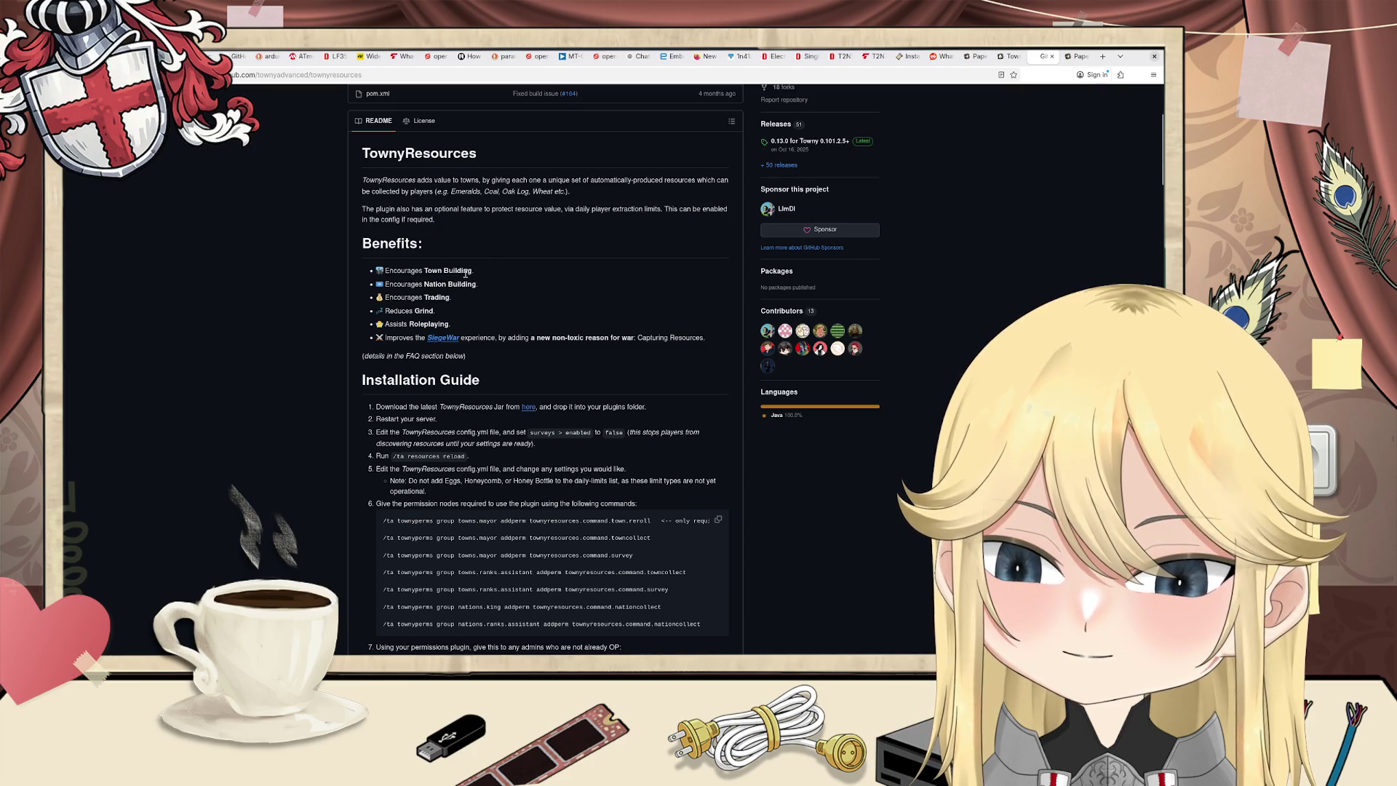
# Step: Scroll past the installation steps to the SurveySite plots and Player Guide sections
pyautogui.scroll(-1, 465, 273)
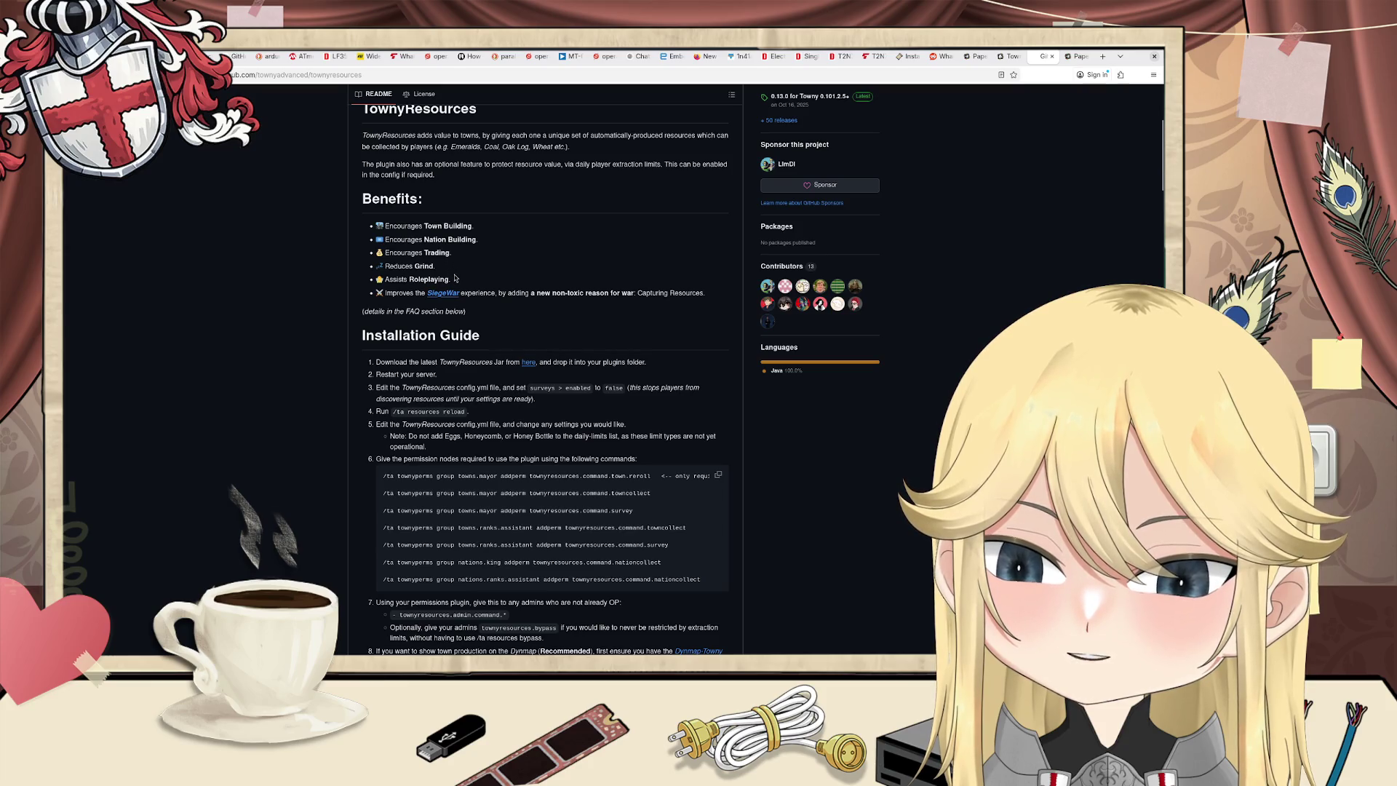
pyautogui.scroll(-2, 462, 287)
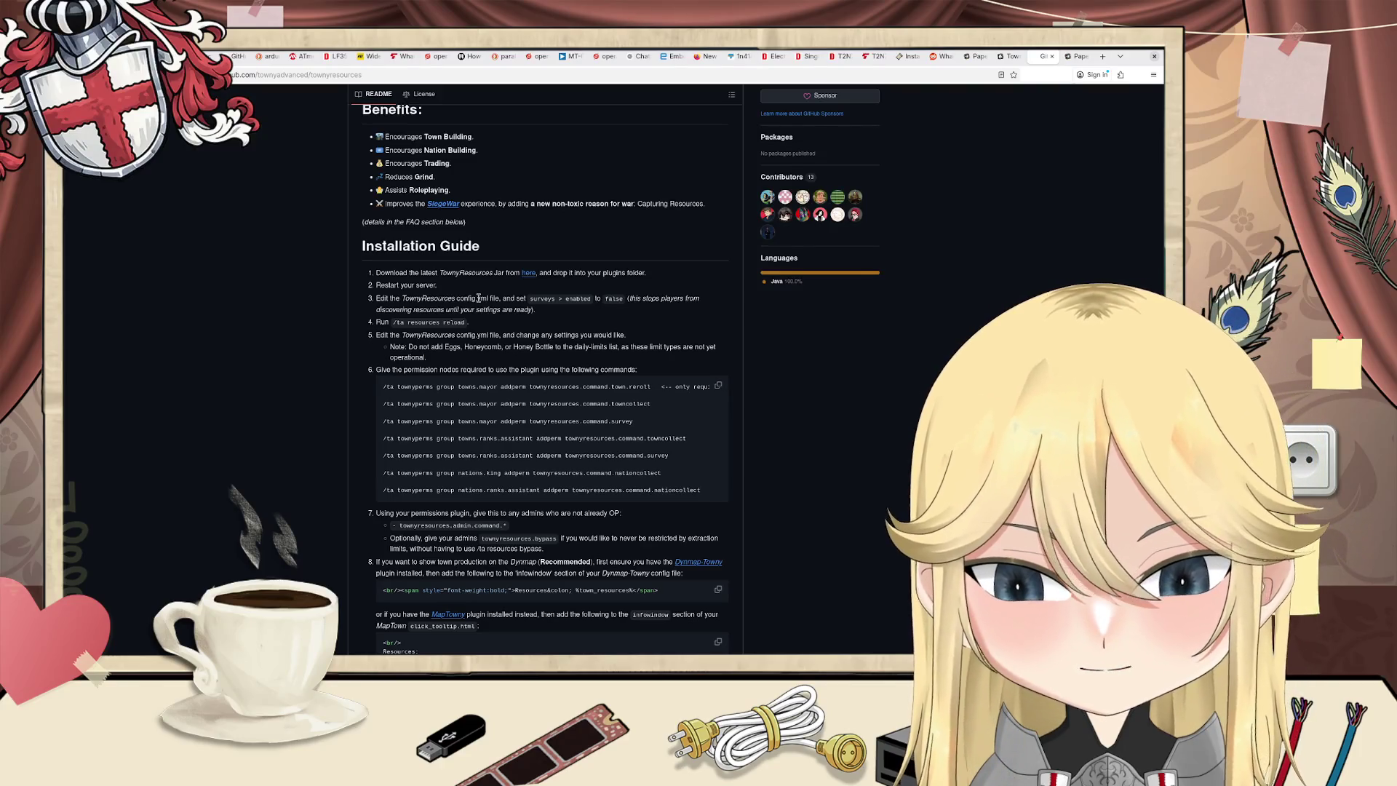
pyautogui.scroll(-3, 604, 337)
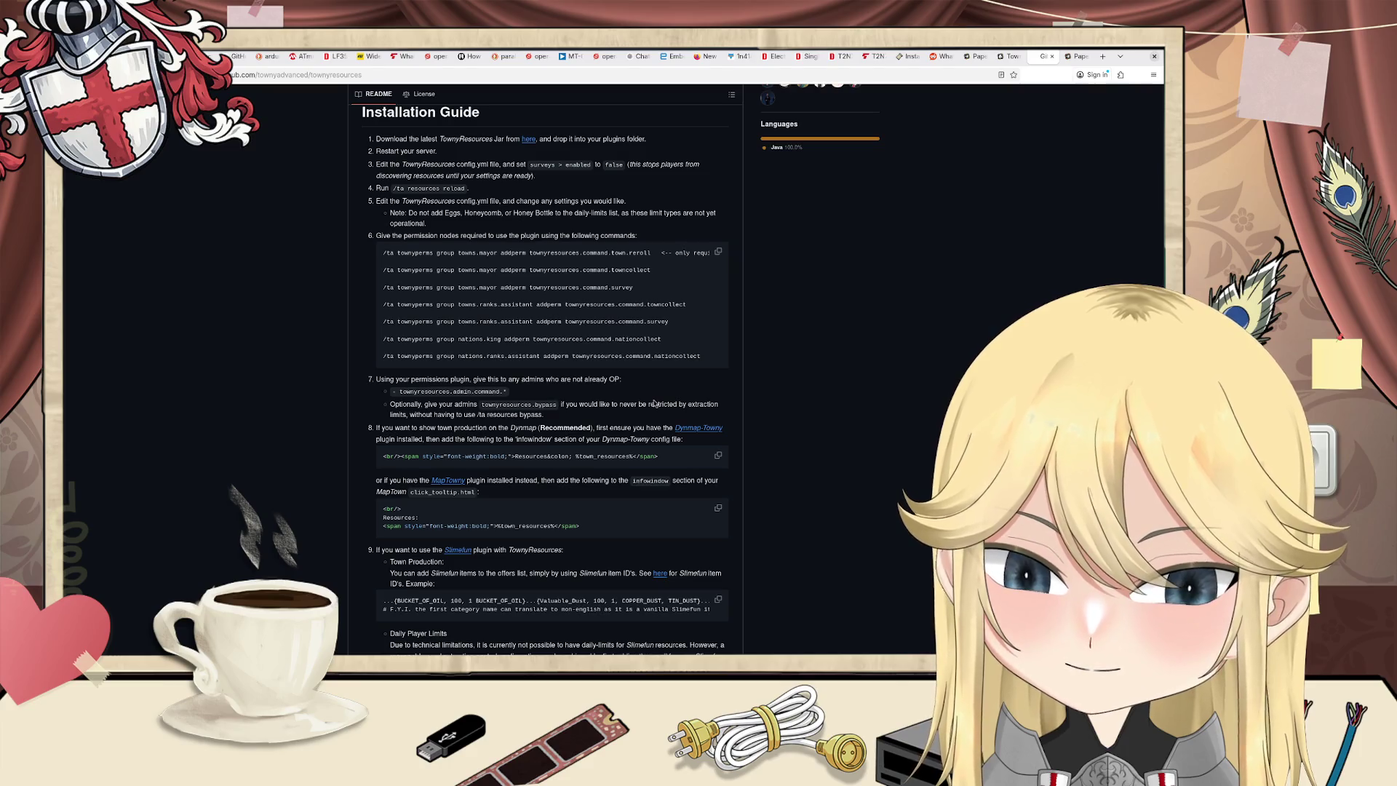
pyautogui.scroll(-2, 640, 408)
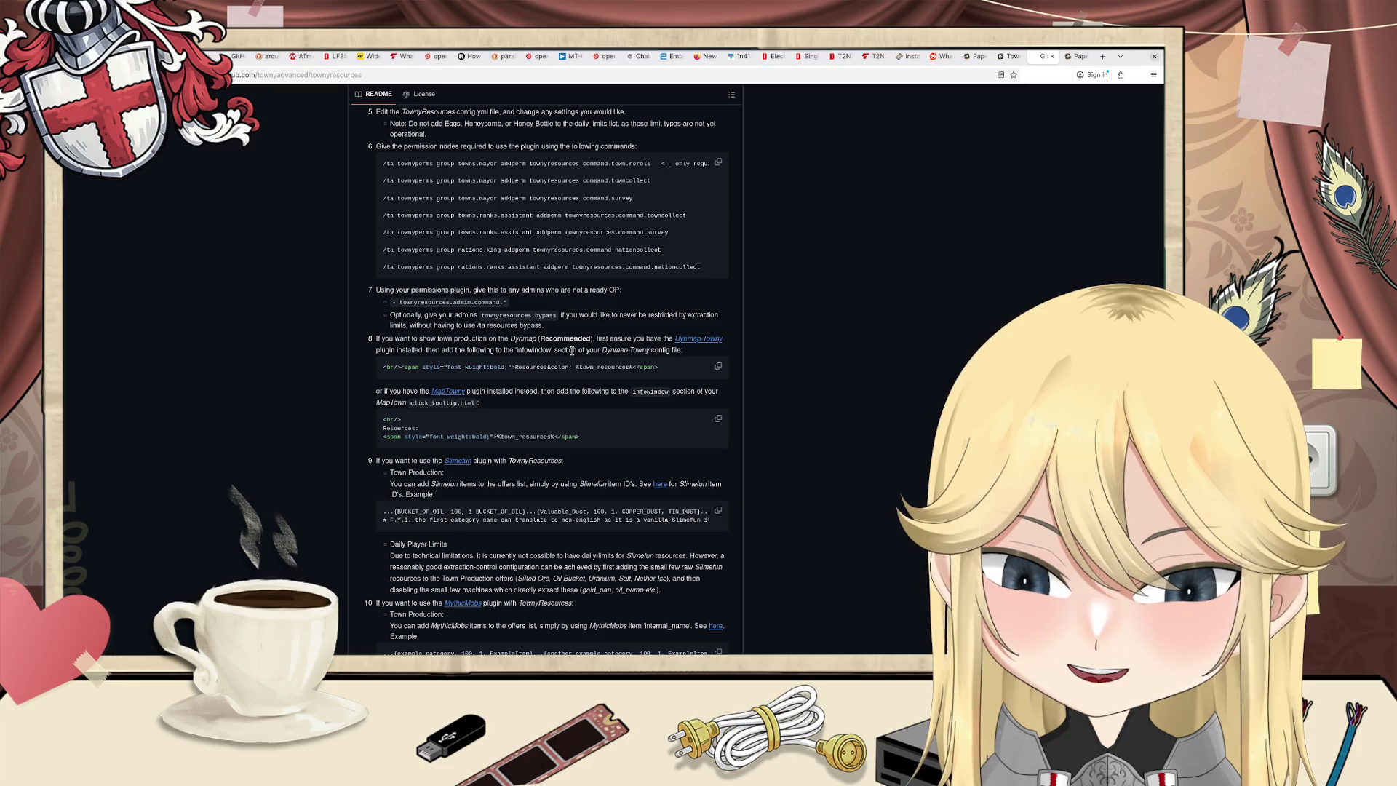
pyautogui.scroll(-15, 572, 350)
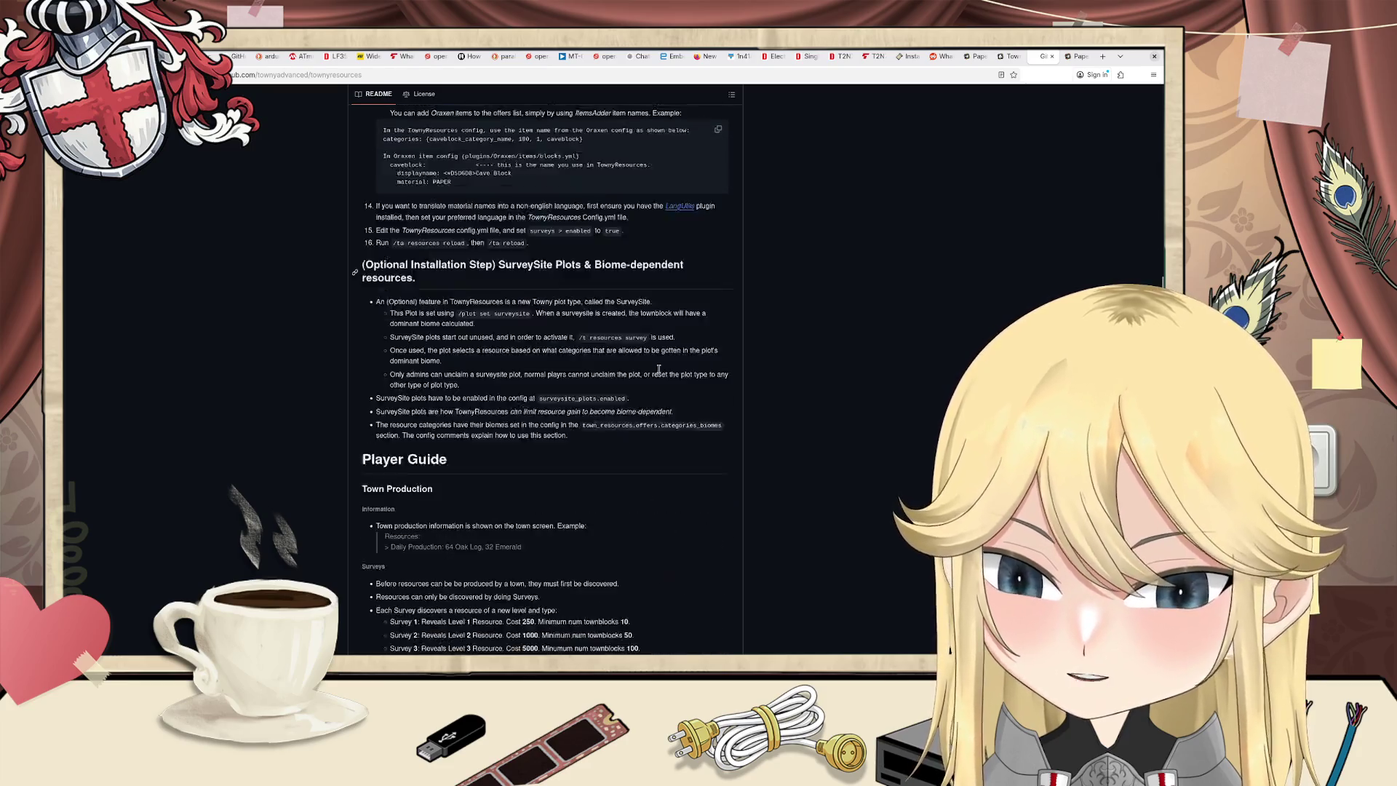
# Step: Read the Player Guide, highlighting a sentence in the Nation Building bullet
pyautogui.scroll(-5, 643, 338)
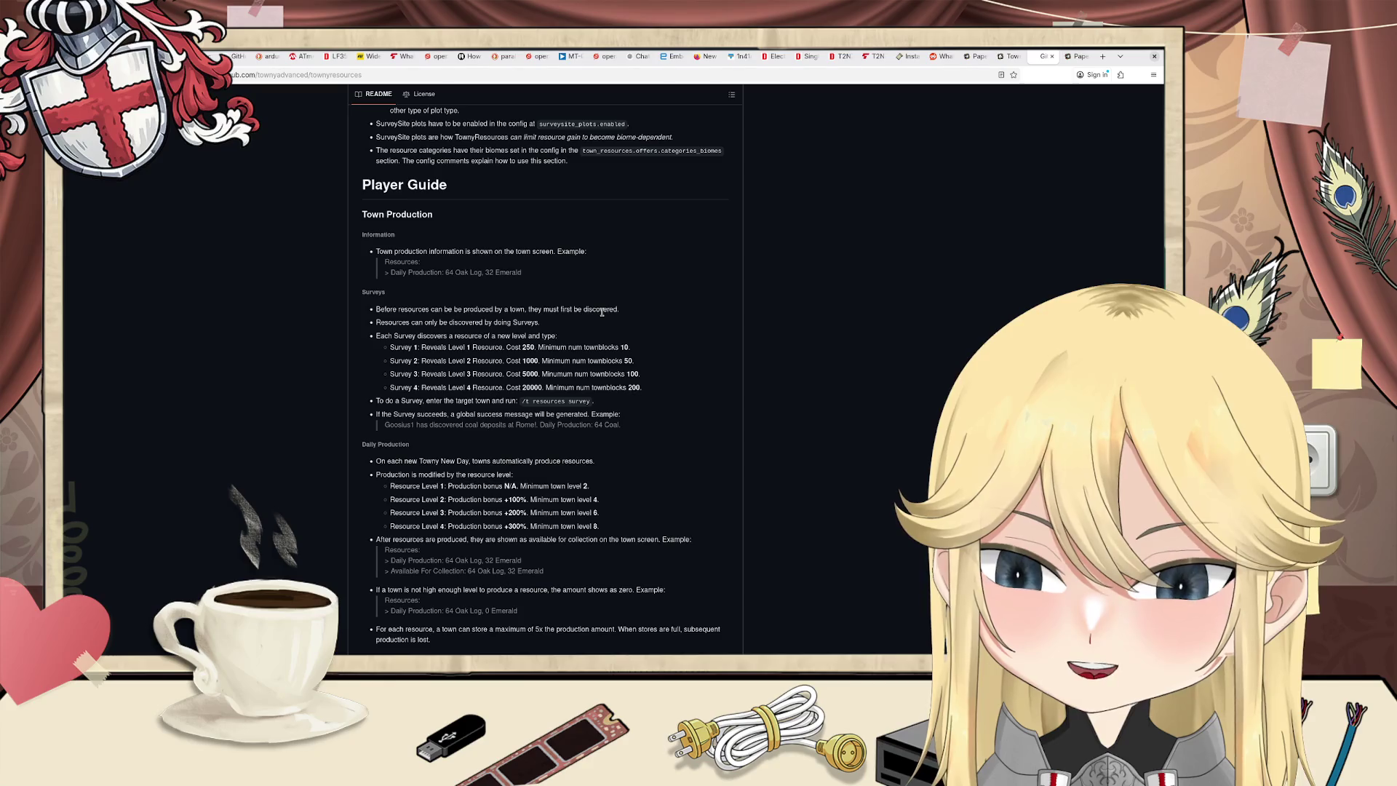
pyautogui.scroll(-2, 602, 311)
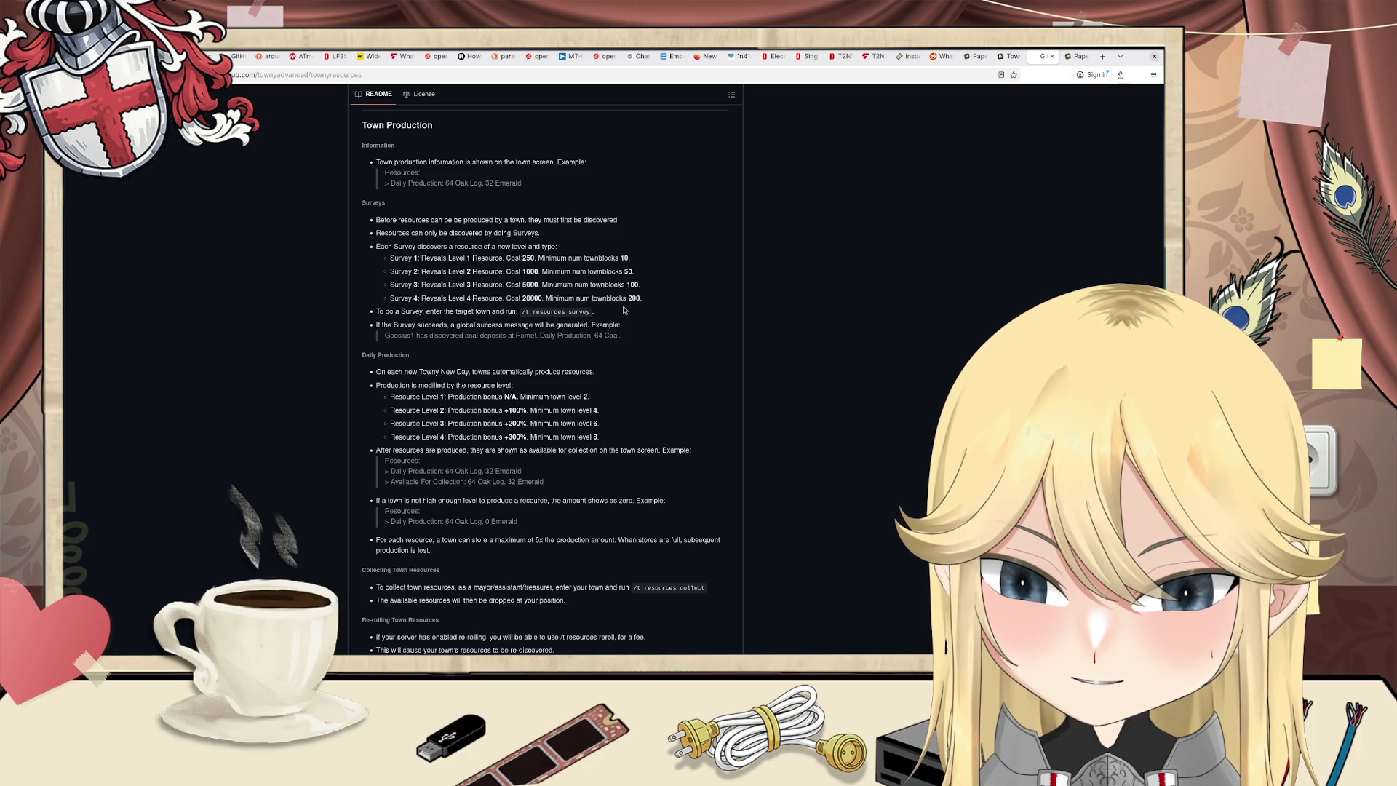
pyautogui.scroll(-7, 623, 310)
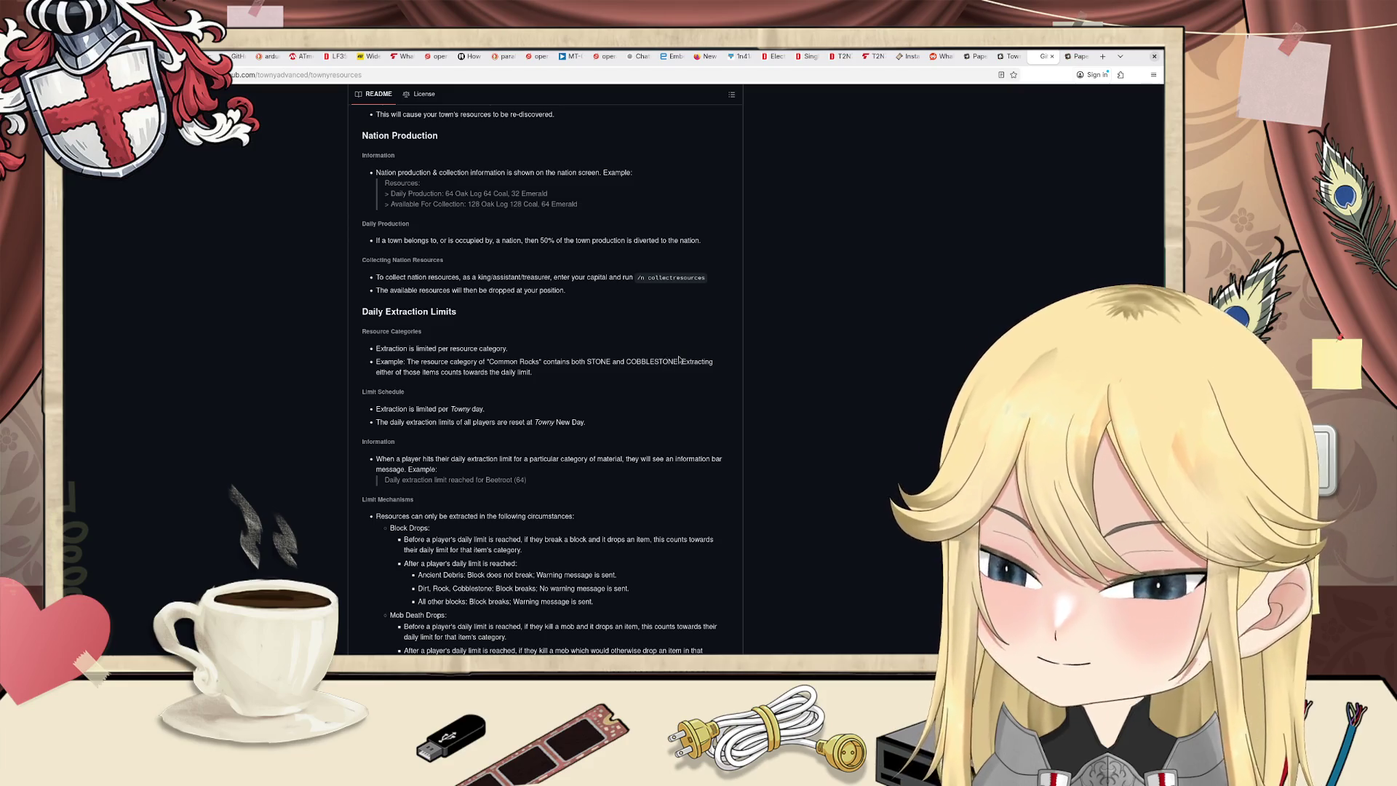
pyautogui.scroll(-1, 686, 355)
pyautogui.scroll(-2, 687, 355)
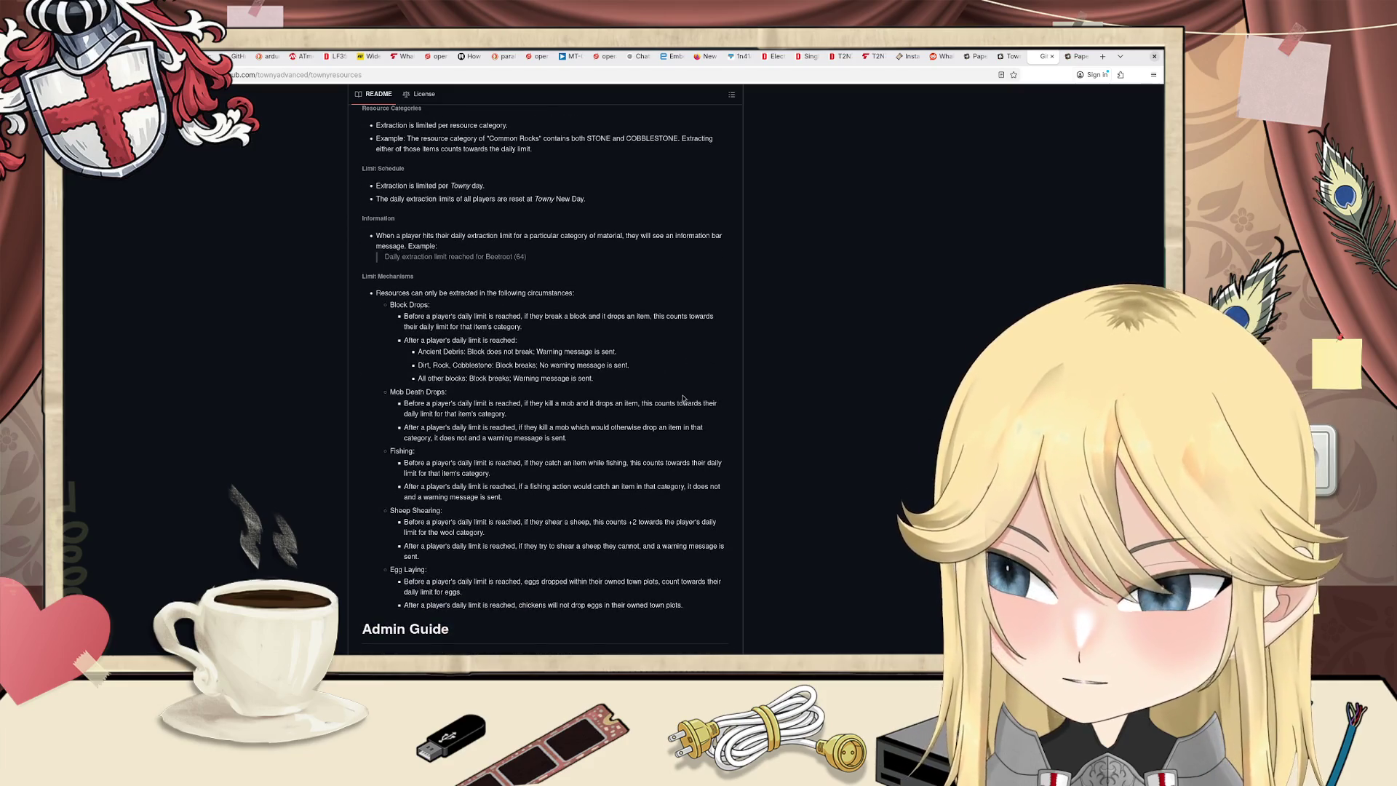
pyautogui.scroll(-3, 684, 302)
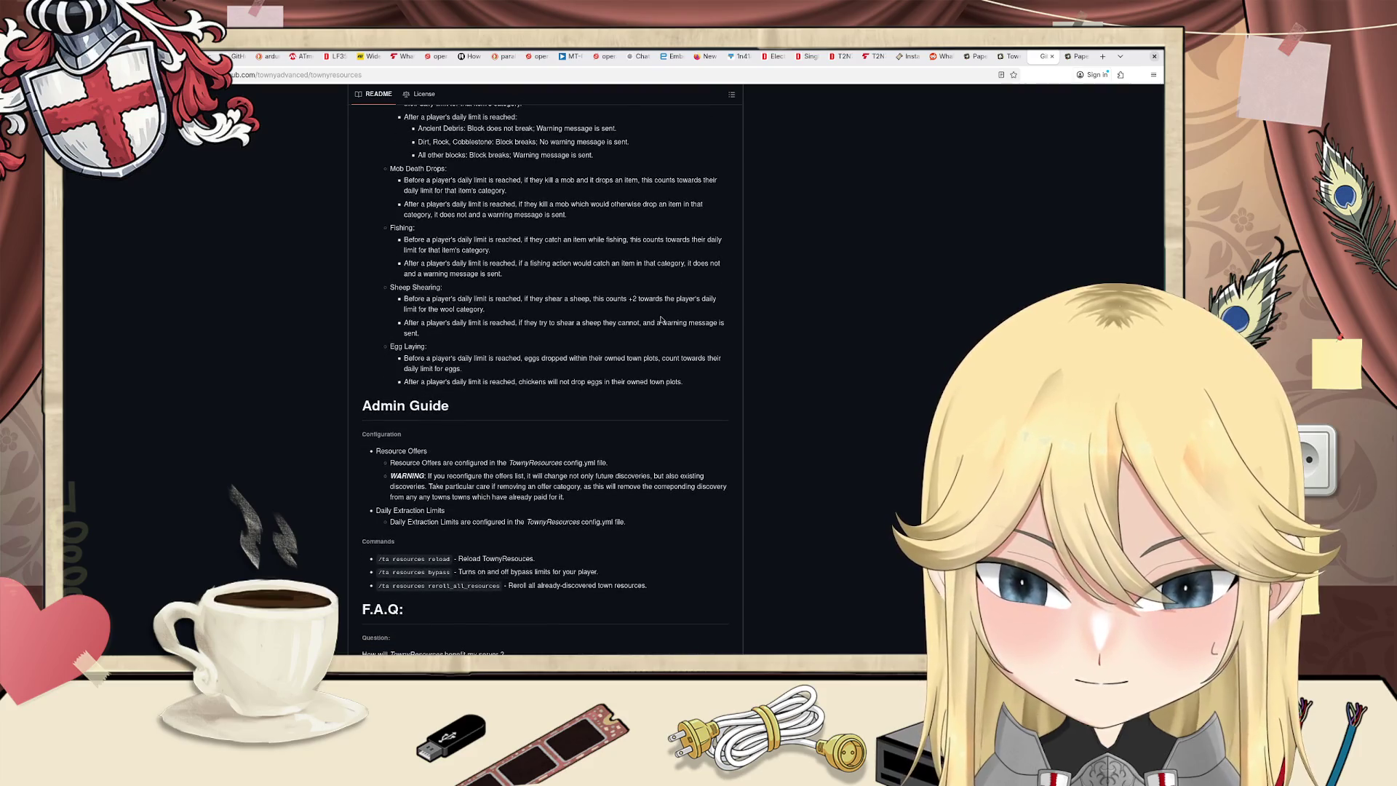
pyautogui.scroll(-4, 661, 320)
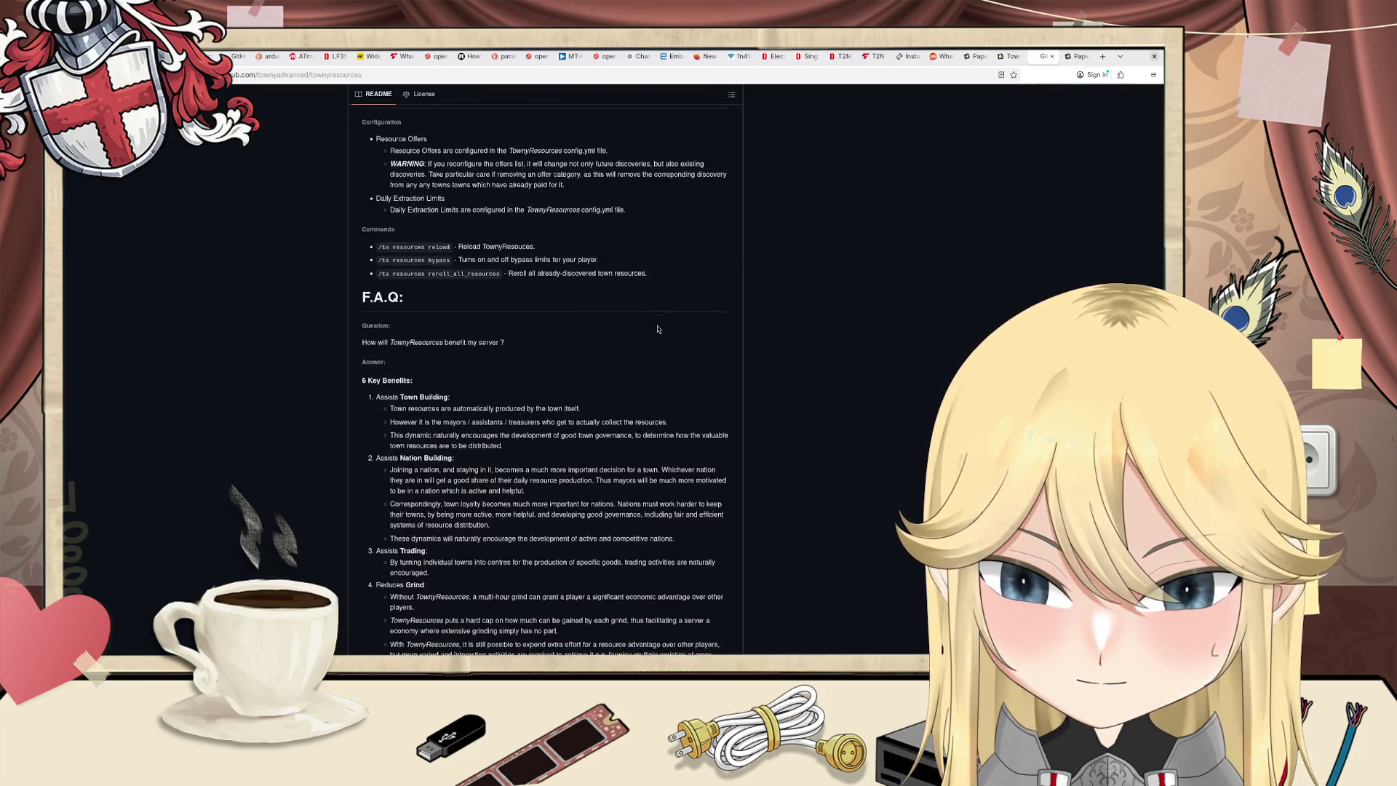
pyautogui.scroll(-1, 658, 329)
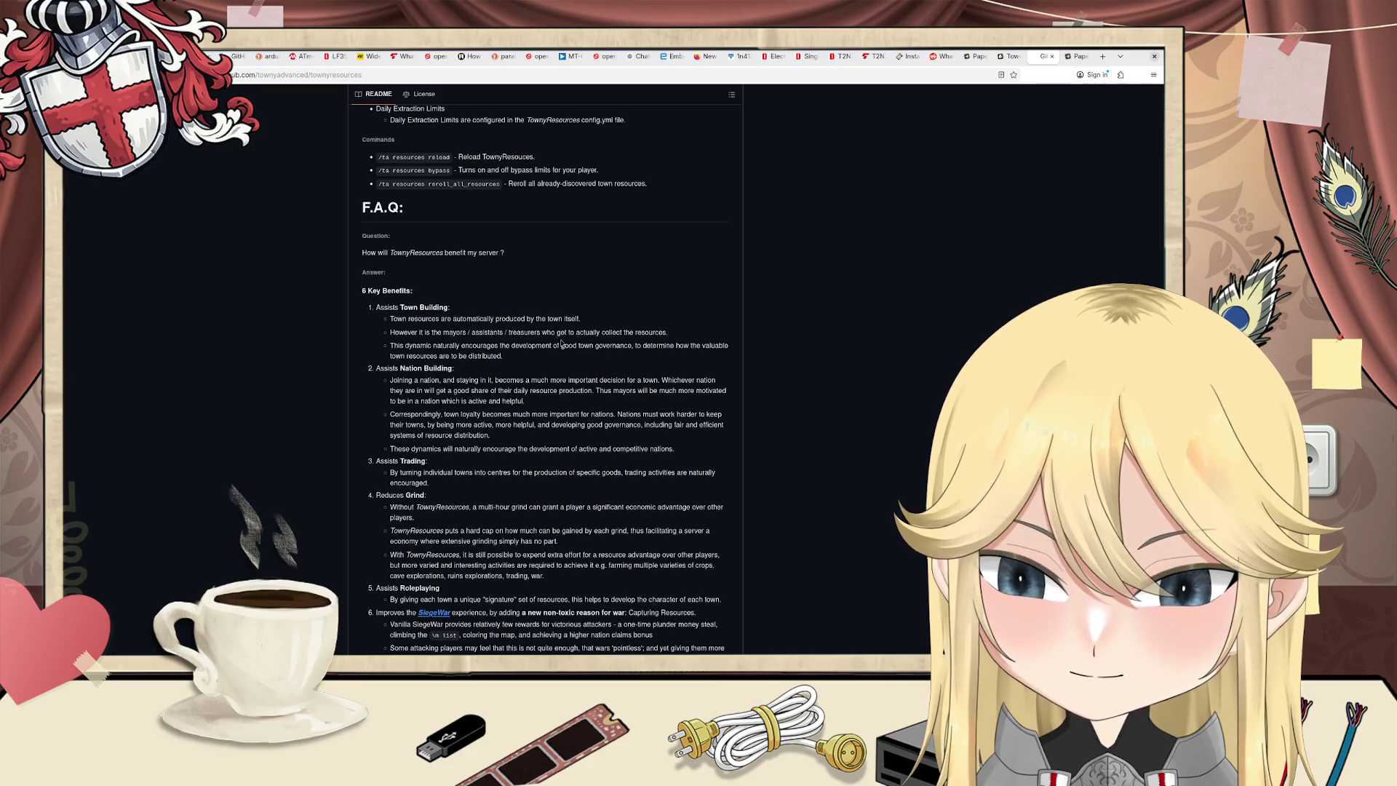
pyautogui.scroll(-1, 561, 343)
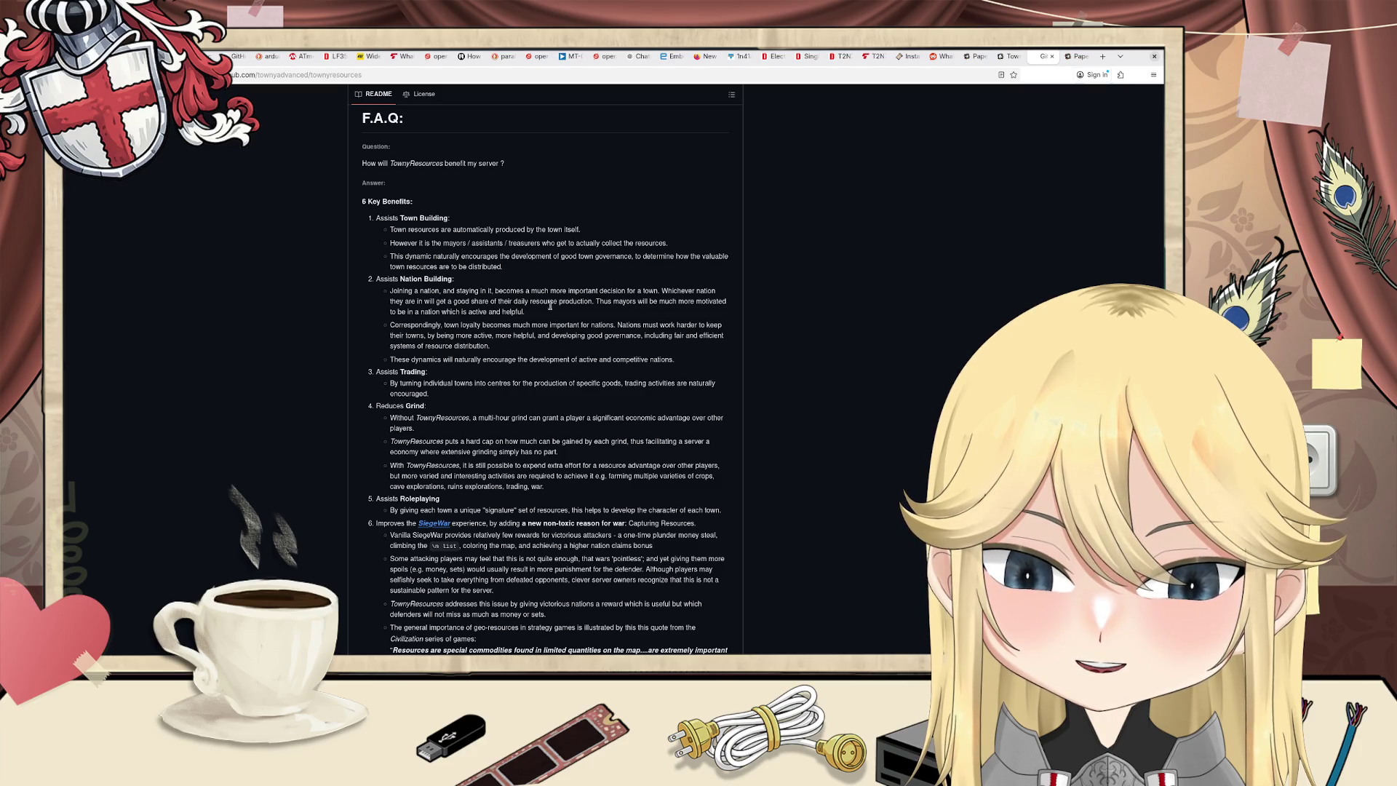
pyautogui.moveTo(622, 301)
pyautogui.mouseDown()
pyautogui.moveTo(705, 303)
pyautogui.moveTo(647, 322)
pyautogui.mouseUp()
pyautogui.click(521, 325)
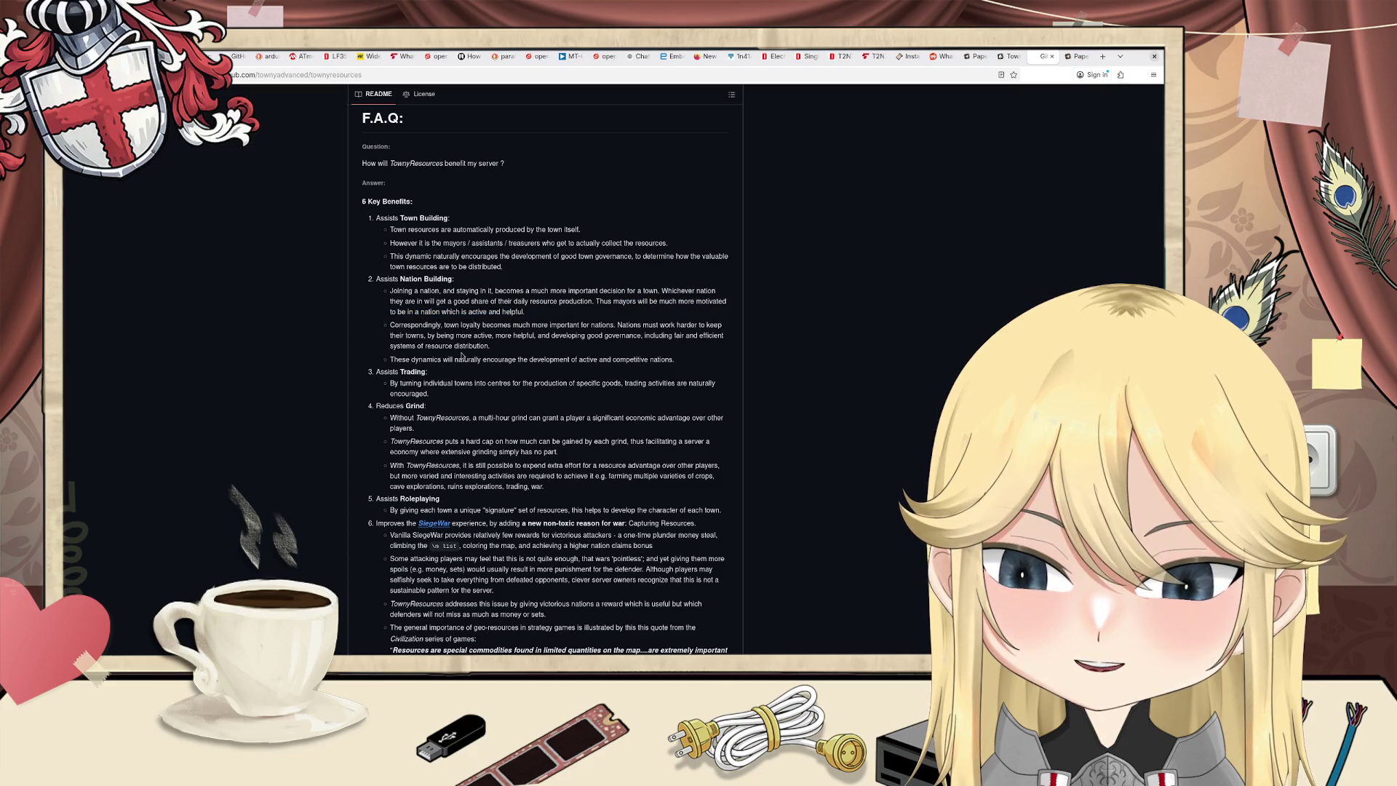
# Step: Scroll through the Admin Guide and F.A.Q., then back up to the repository header
pyautogui.scroll(-2, 449, 342)
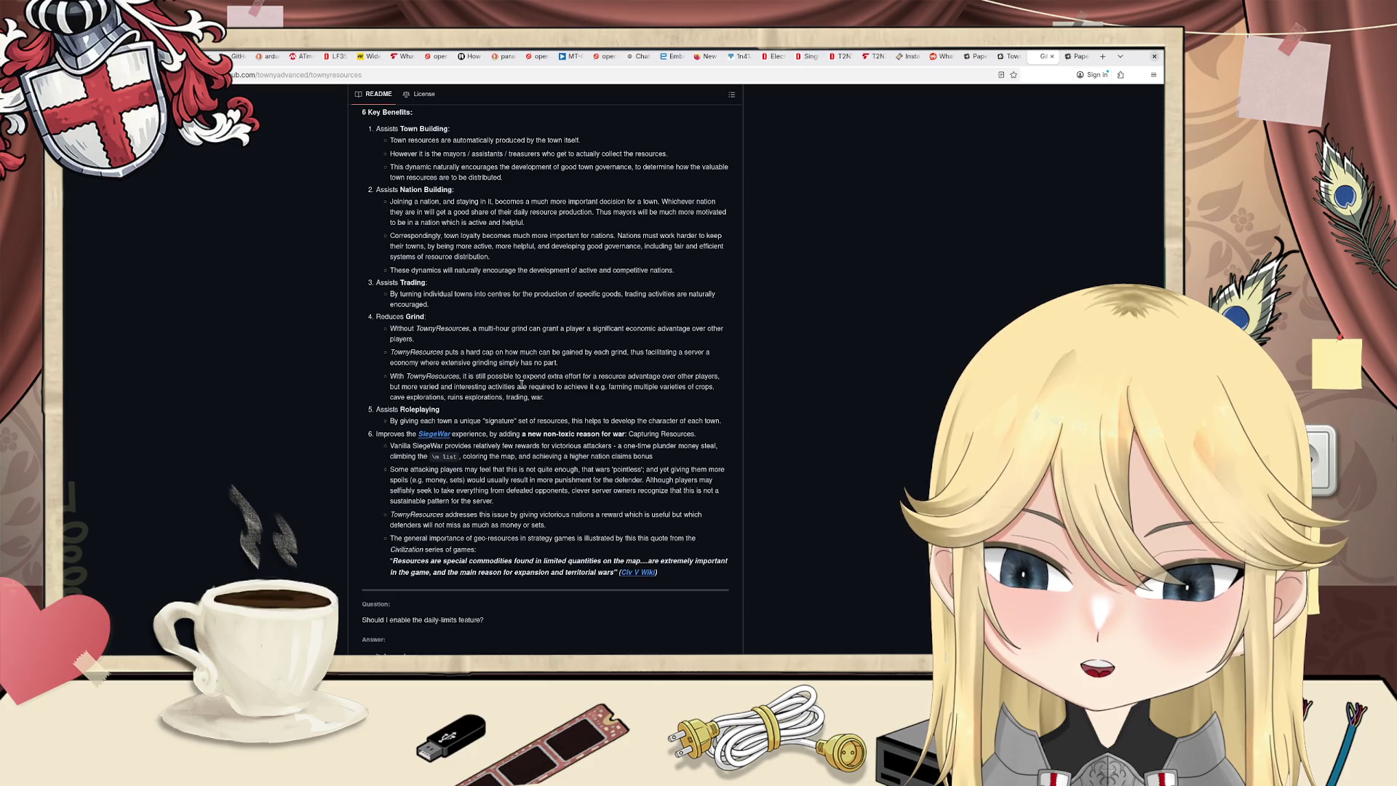
pyautogui.scroll(-1, 551, 366)
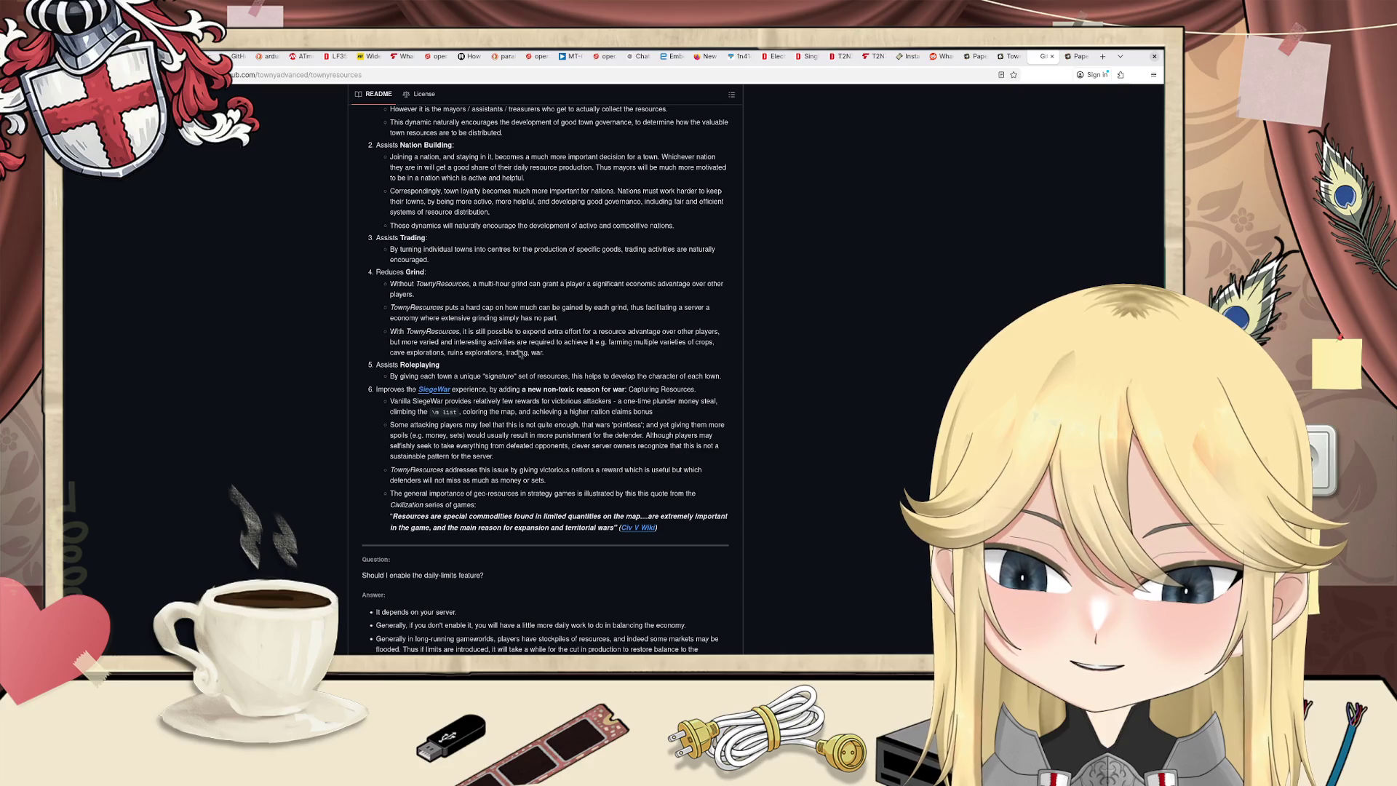
pyautogui.scroll(-3, 517, 363)
pyautogui.scroll(-1, 512, 394)
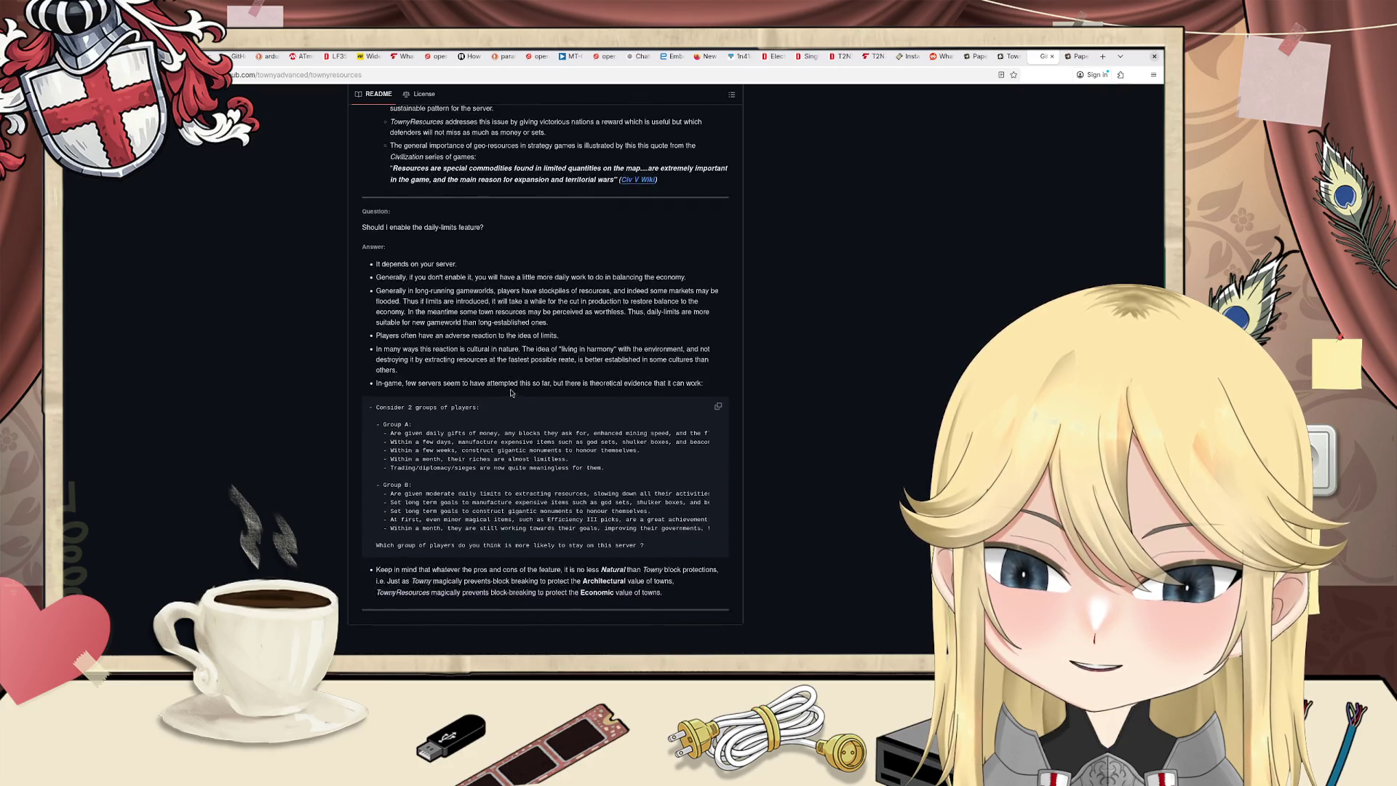
pyautogui.scroll(3, 512, 393)
pyautogui.scroll(-2, 512, 394)
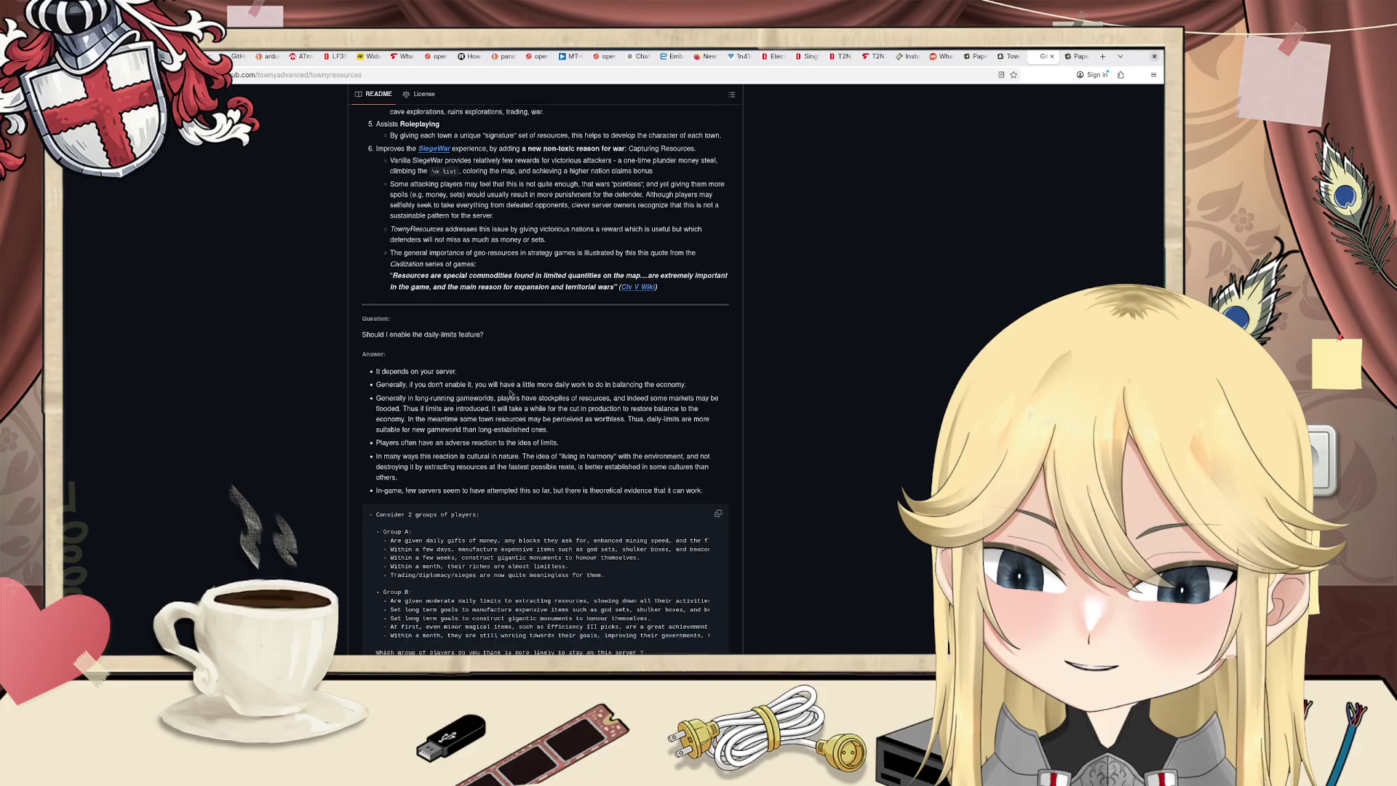
pyautogui.scroll(-1, 512, 394)
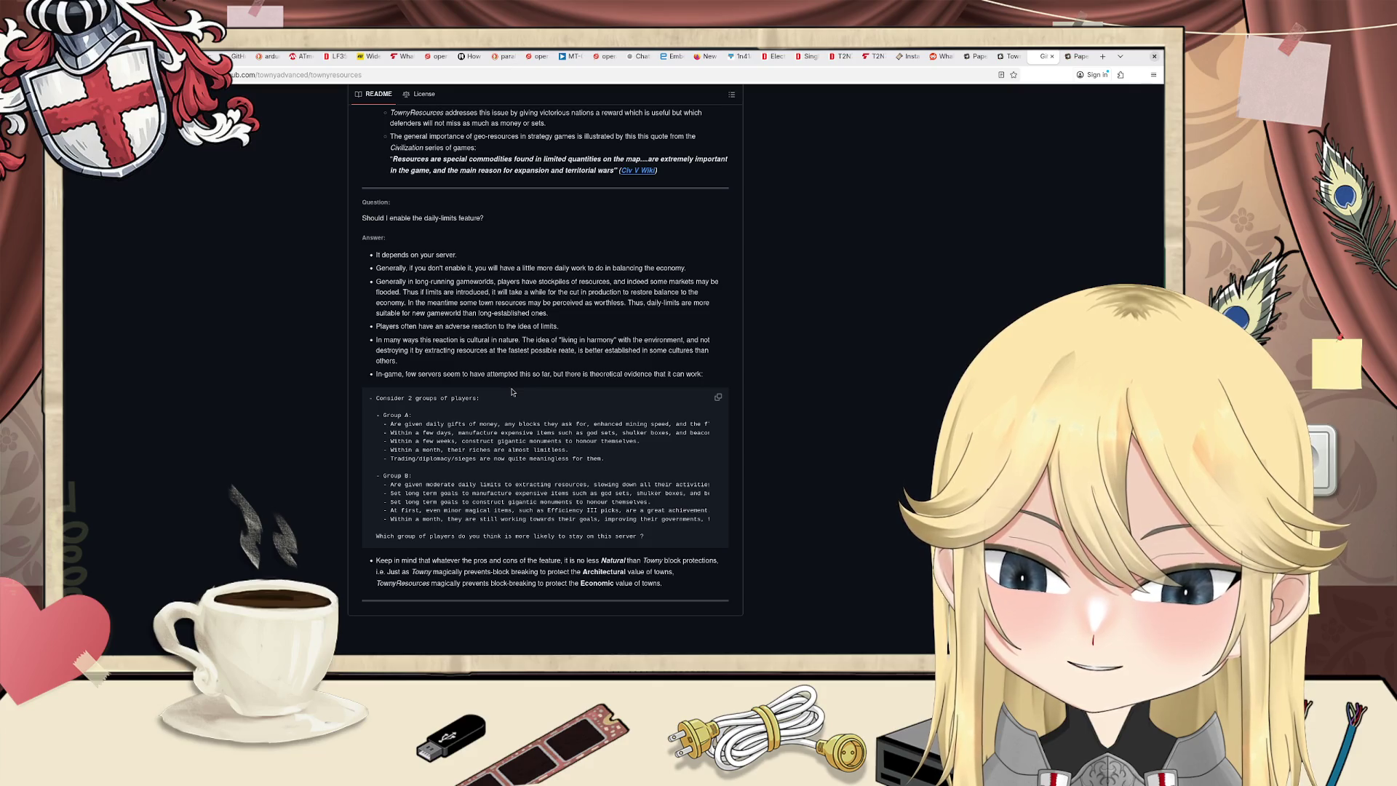
pyautogui.scroll(10, 511, 392)
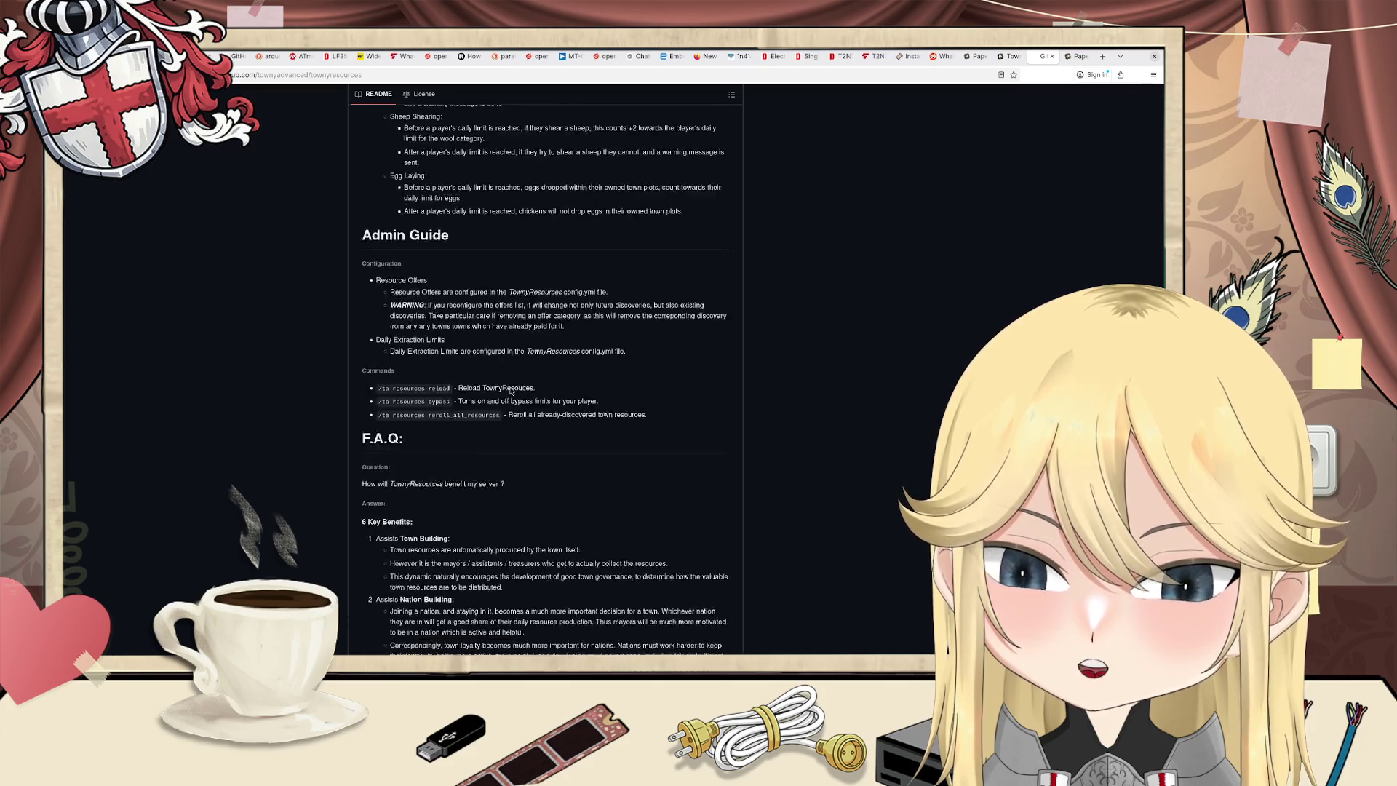
pyautogui.scroll(10, 507, 392)
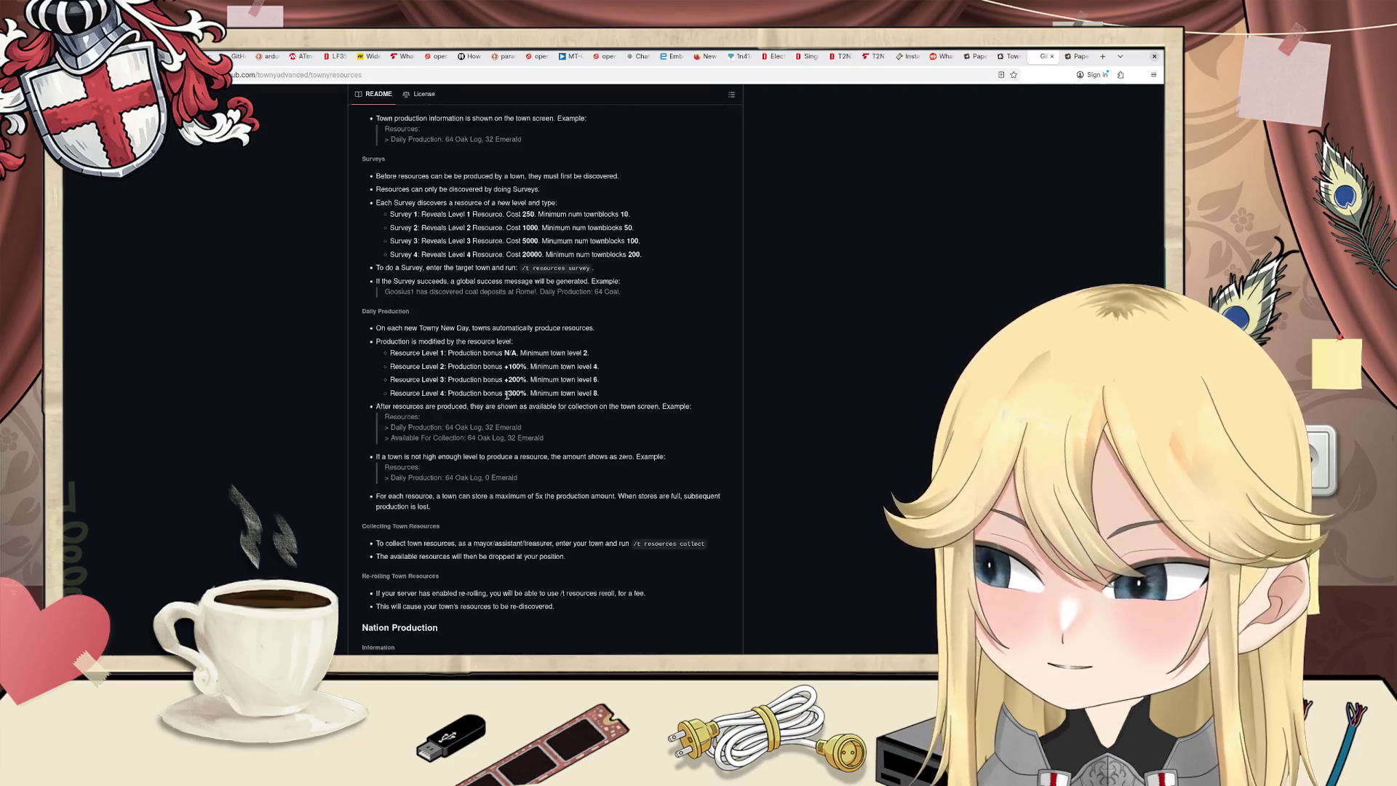
pyautogui.scroll(15, 503, 405)
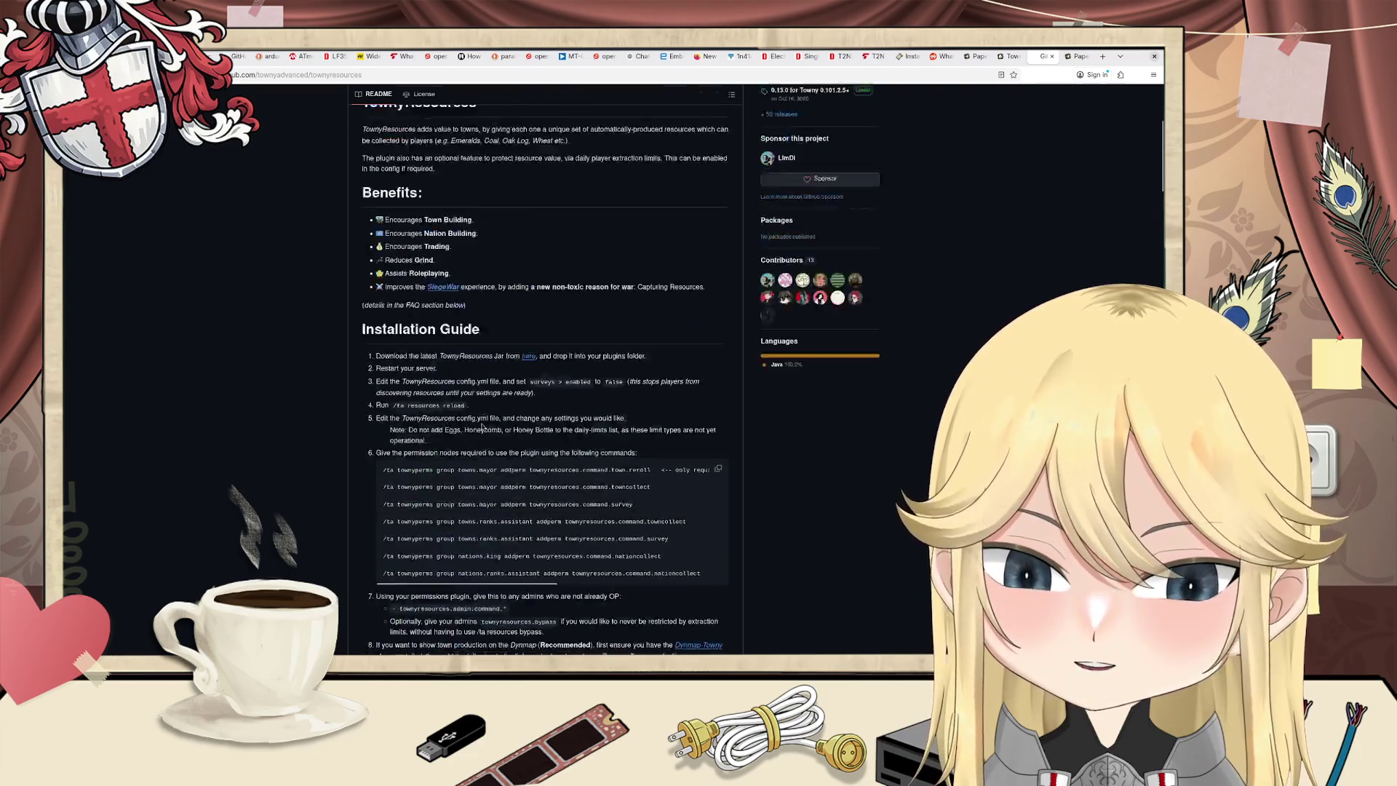
# Step: Go from the TownyResources page back to the Gameplay plugin list
pyautogui.click(1011, 57)
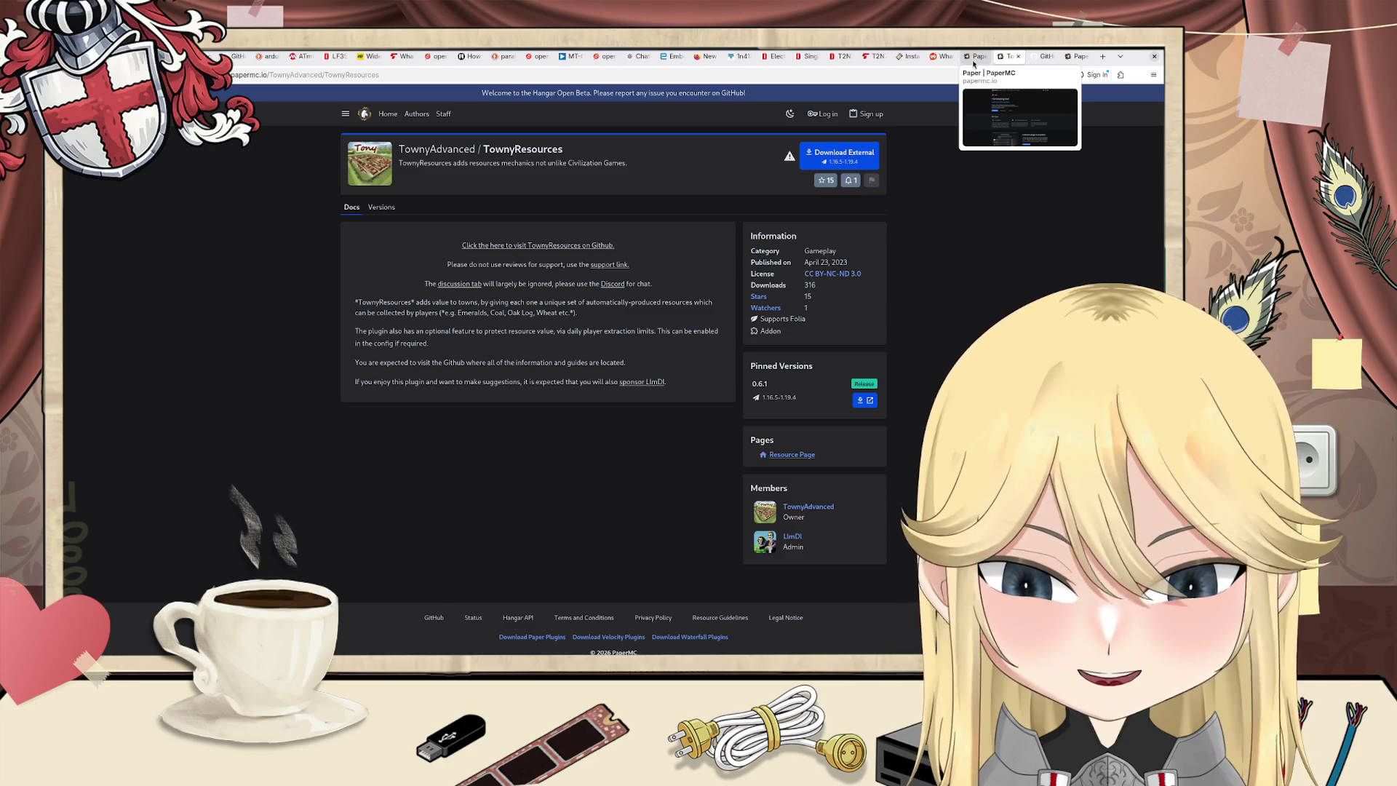
pyautogui.click(974, 63)
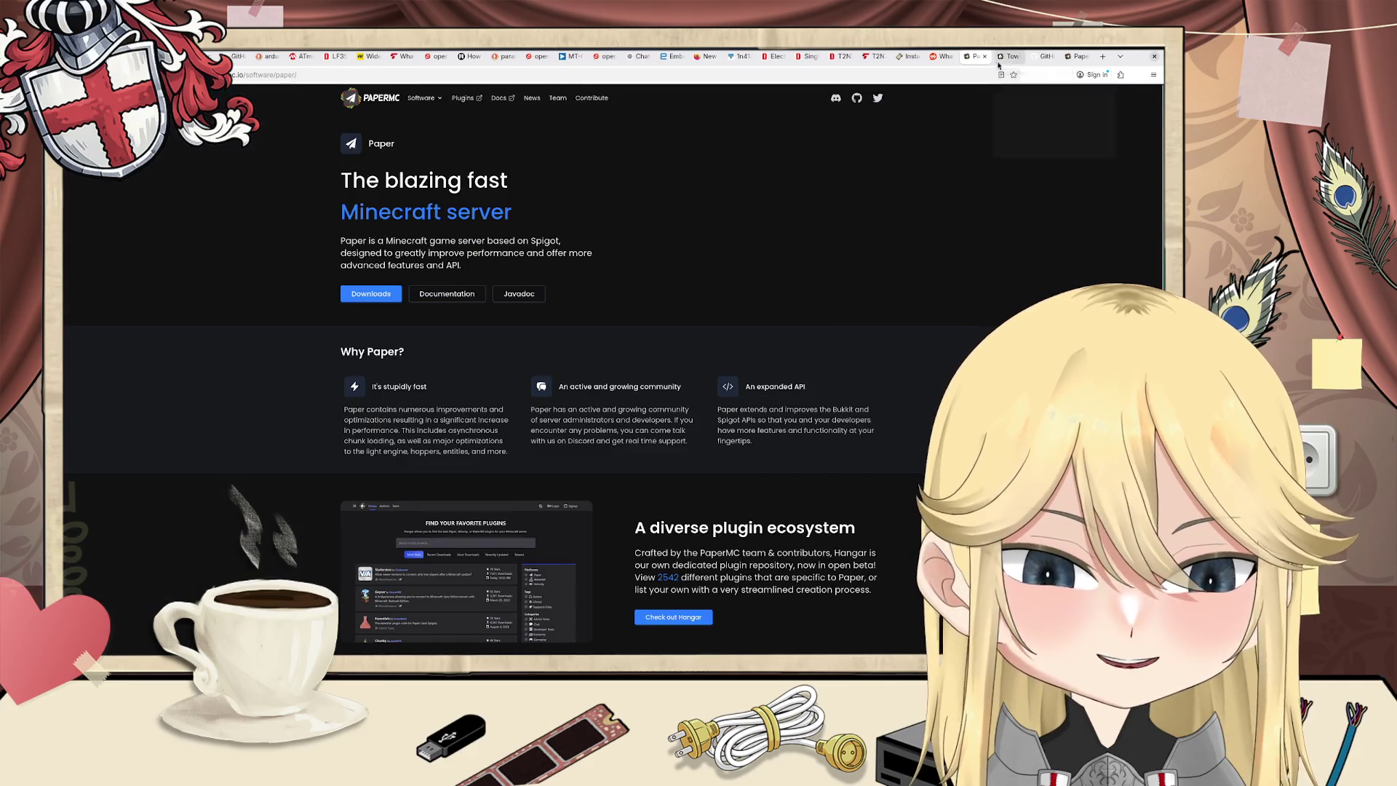
pyautogui.click(1009, 57)
pyautogui.hotkey('alt', 'Left')
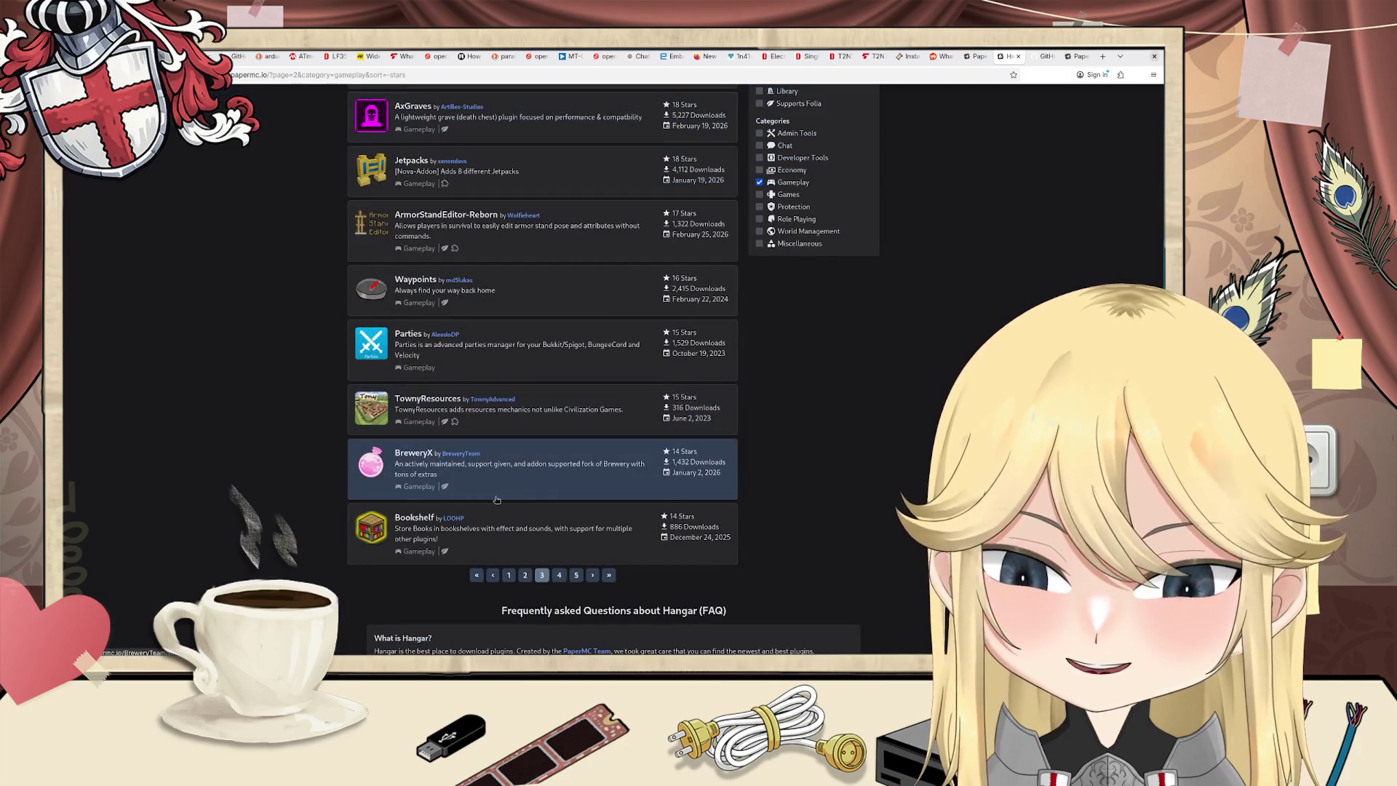
# Step: Open TownyResources and BreweryX in background tabs, then visit BreweryX's breweryteam.dev website
pyautogui.middleClick(429, 404)
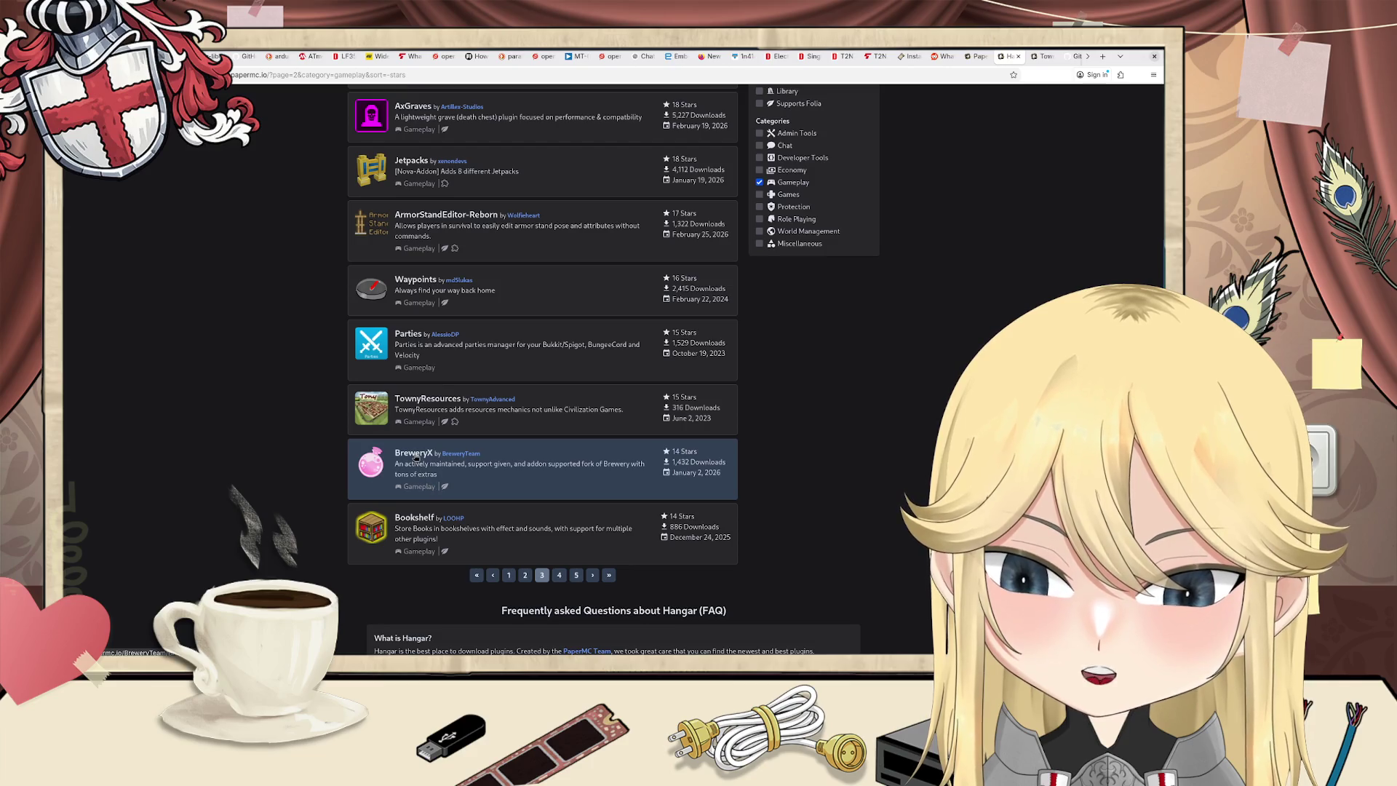
pyautogui.middleClick(417, 460)
pyautogui.click(1065, 56)
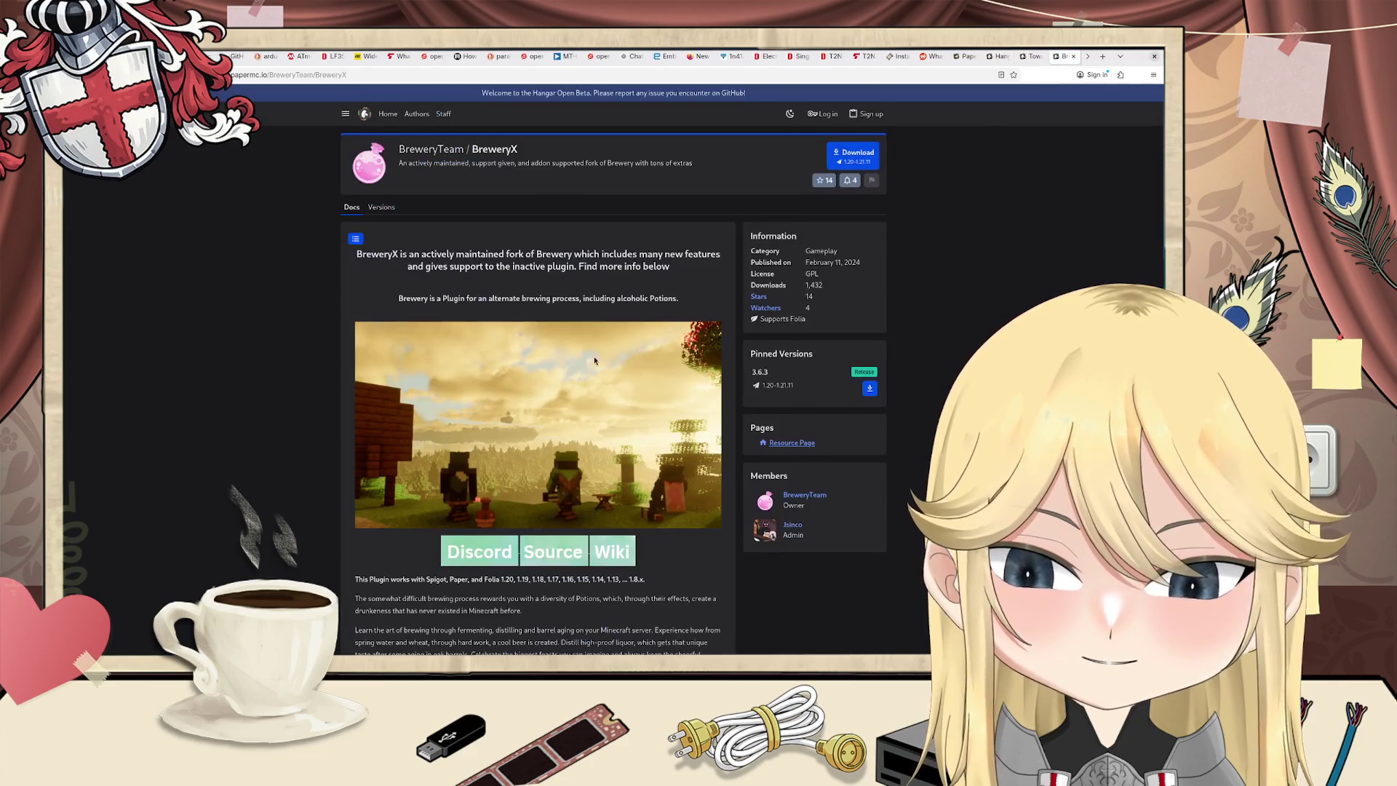
pyautogui.scroll(-5, 588, 391)
pyautogui.scroll(-1, 588, 391)
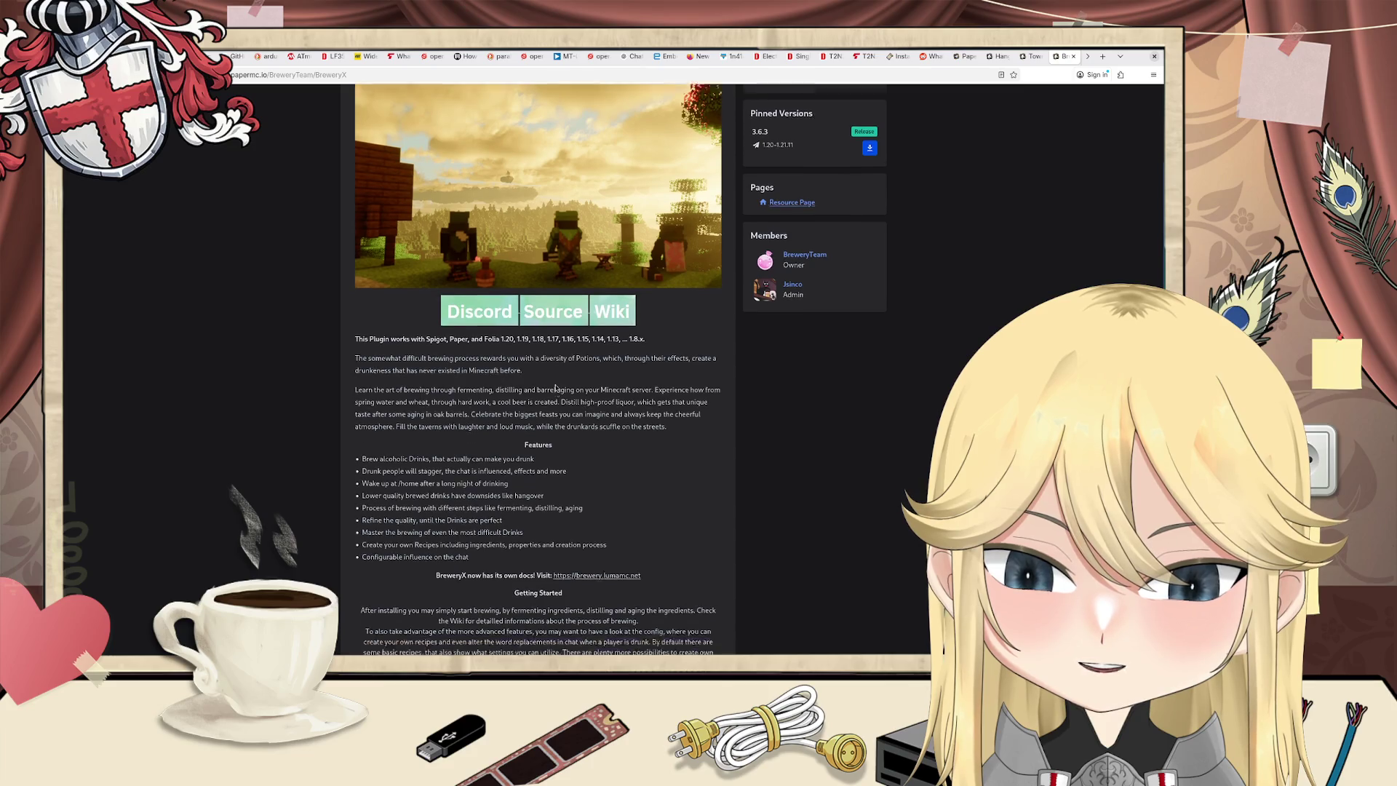
pyautogui.click(604, 288)
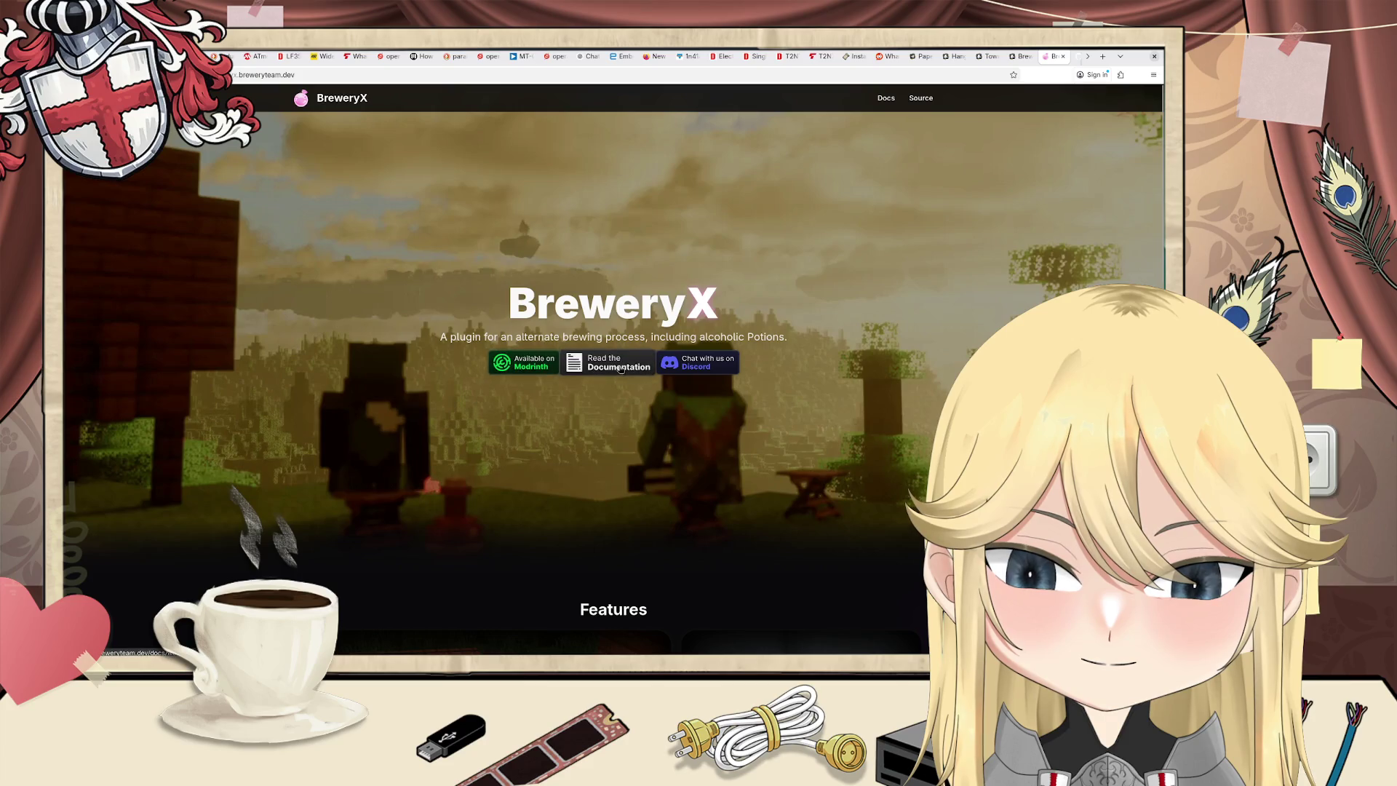
# Step: Scroll through the BreweryX website's Features and Team sections and back to the top
pyautogui.scroll(-3, 654, 384)
pyautogui.scroll(-3, 654, 384)
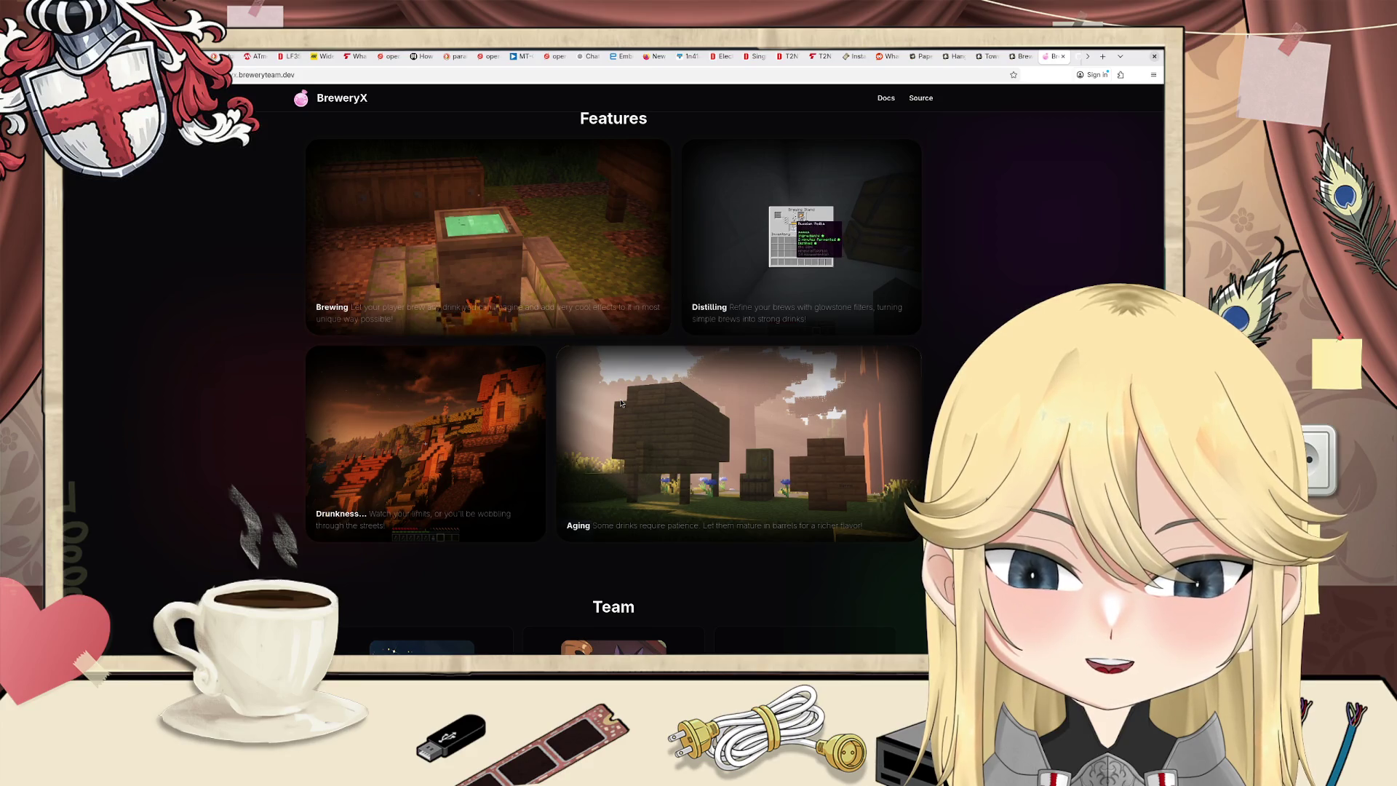
pyautogui.scroll(-1, 620, 403)
pyautogui.scroll(-3, 621, 403)
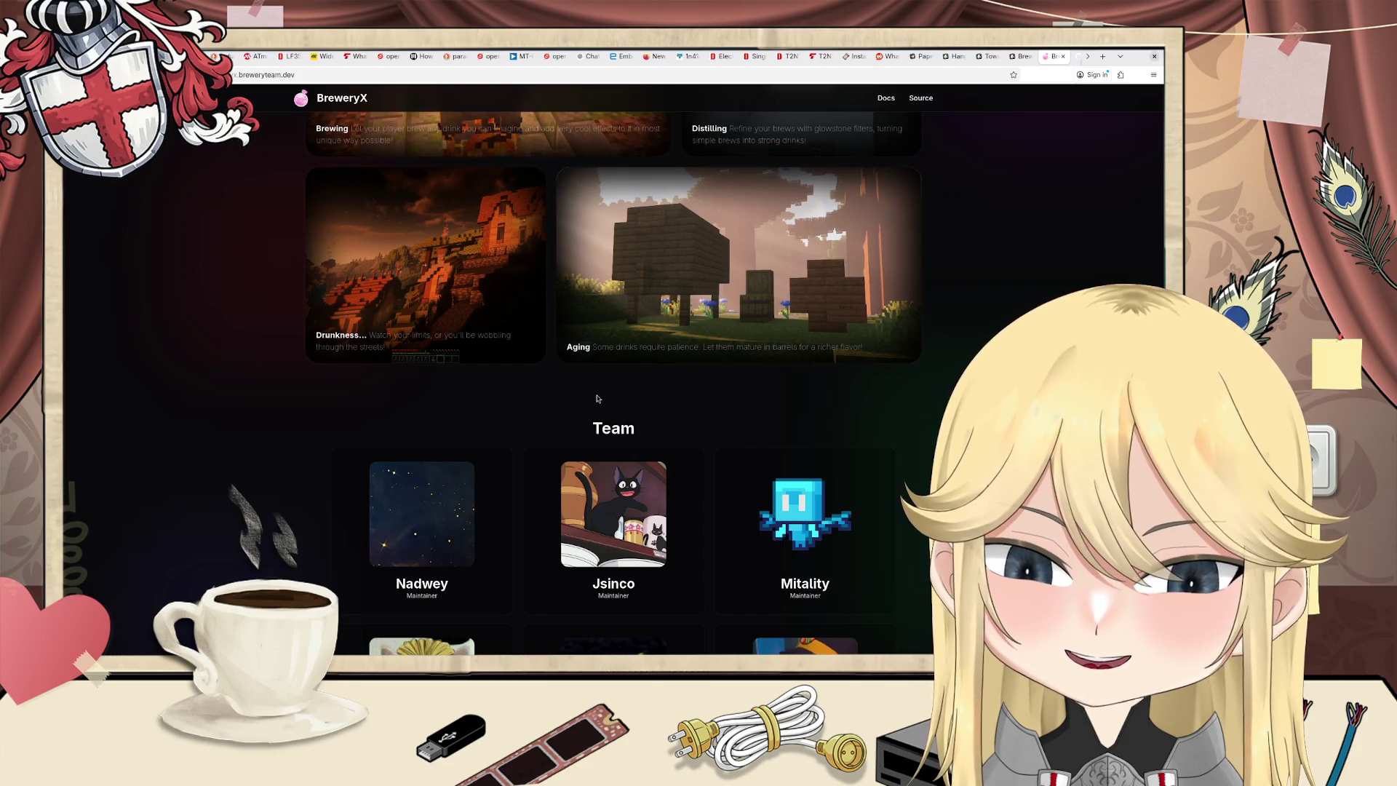
pyautogui.scroll(-2, 601, 395)
pyautogui.scroll(-3, 601, 396)
pyautogui.scroll(10, 618, 389)
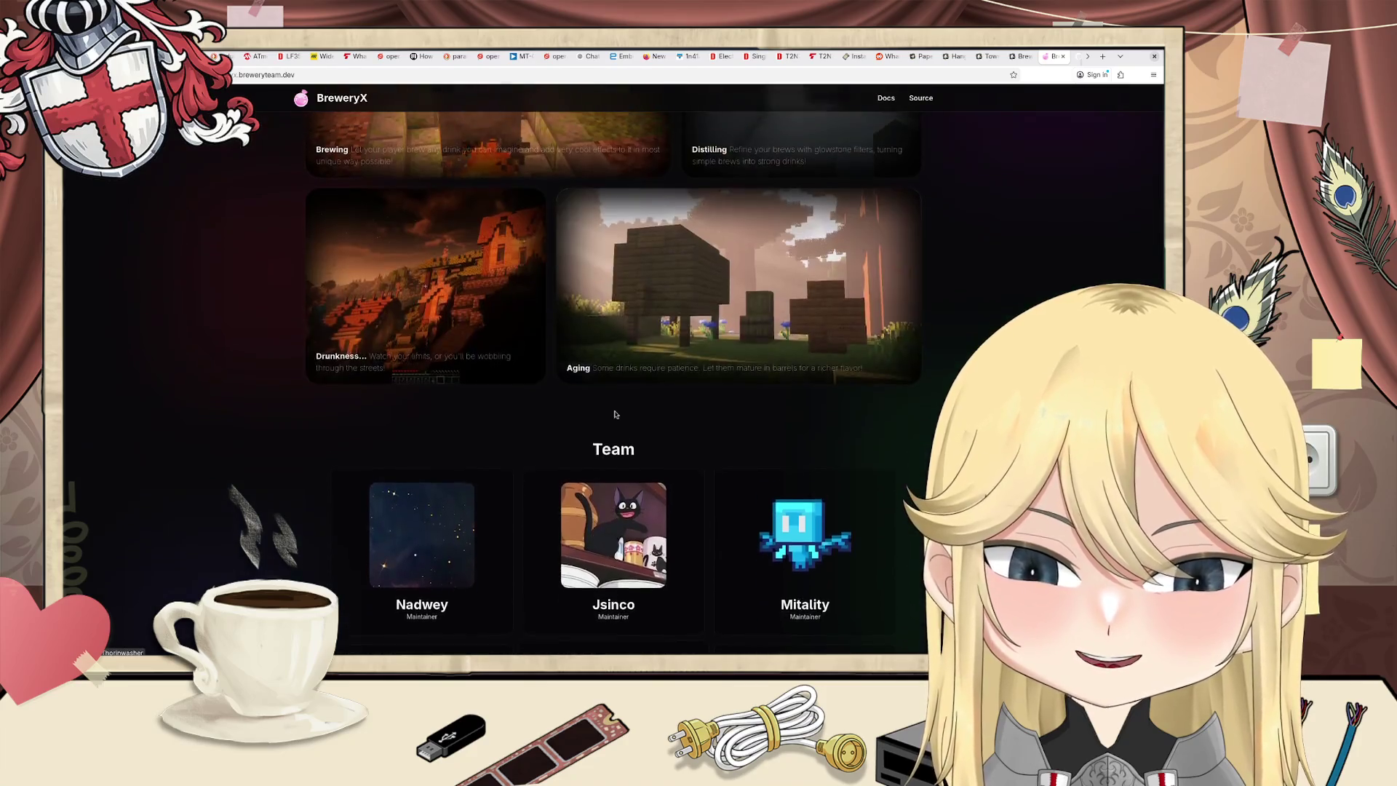
pyautogui.scroll(3, 637, 383)
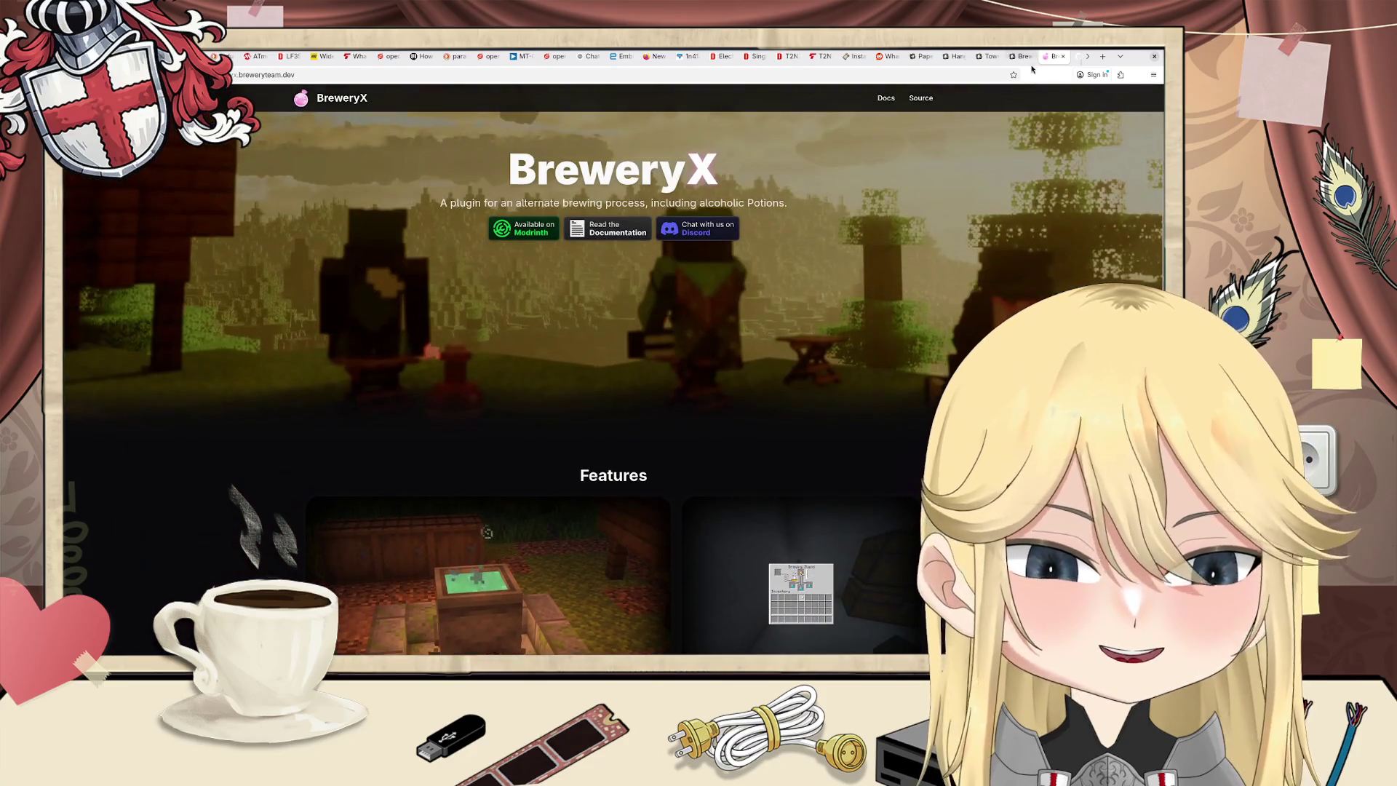
# Step: Return via the BreweryX Hangar page to the third Gameplay list page
pyautogui.click(989, 56)
pyautogui.click(1020, 56)
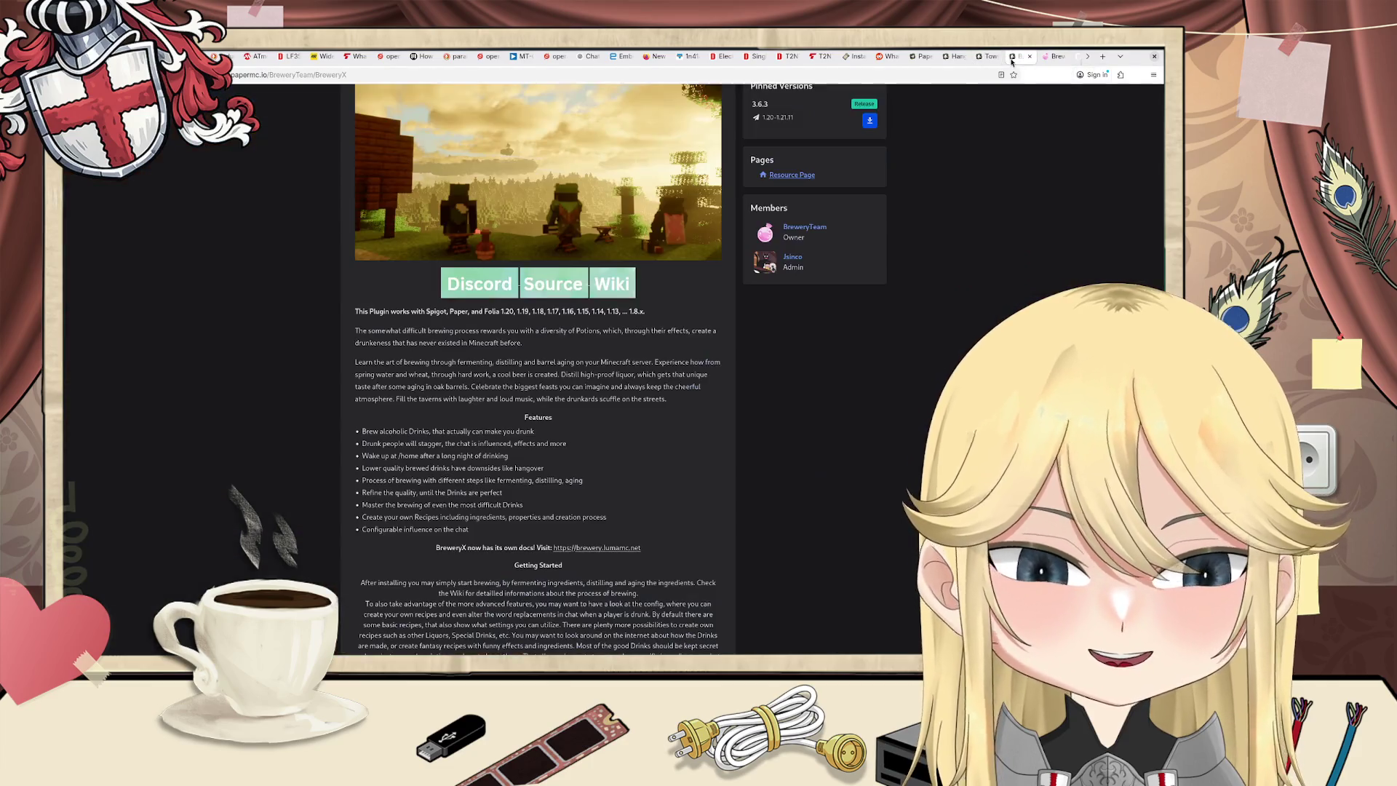
pyautogui.click(955, 57)
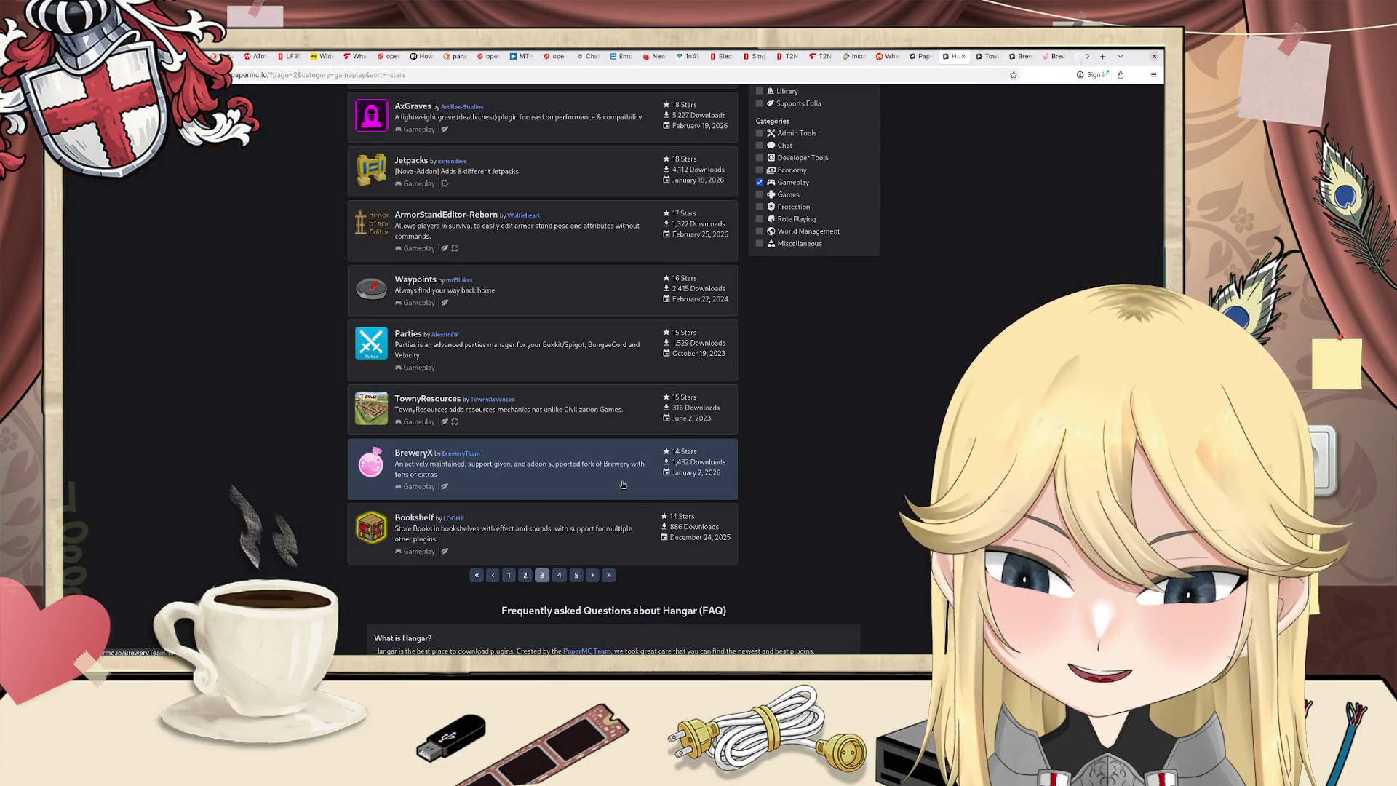
# Step: Open Vanilla-Hammers, a Nova addon, read its configuration options, and close it
pyautogui.scroll(3, 567, 584)
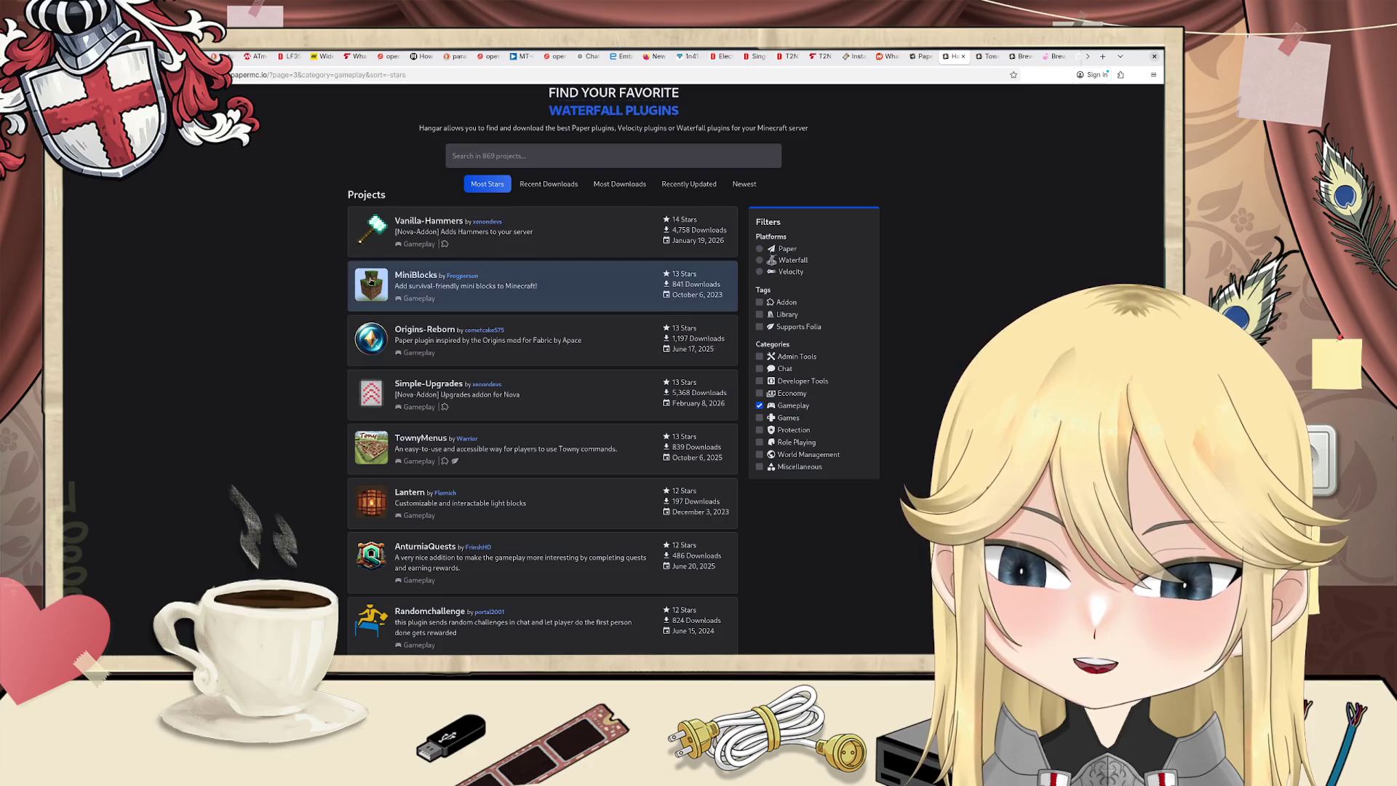
pyautogui.click(411, 222)
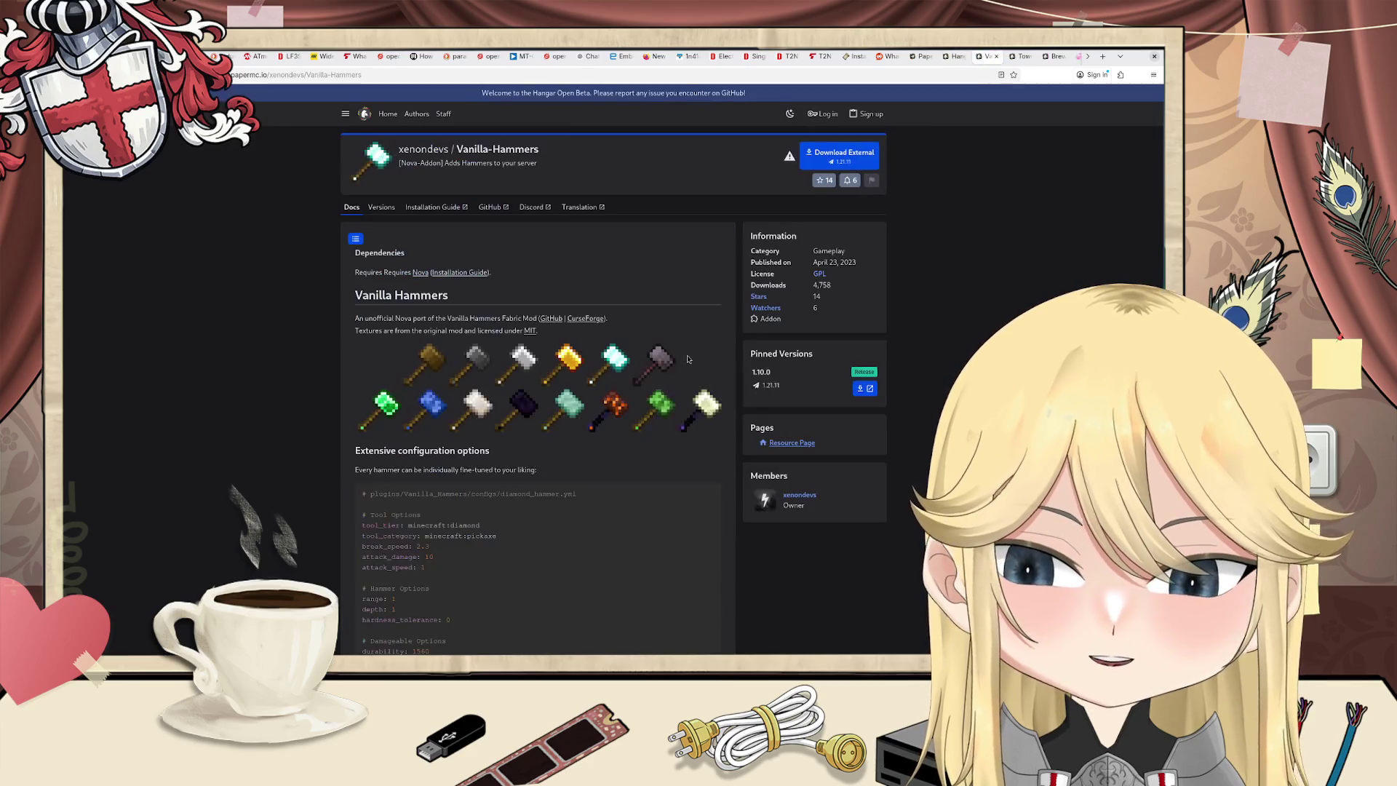
pyautogui.scroll(-2, 585, 414)
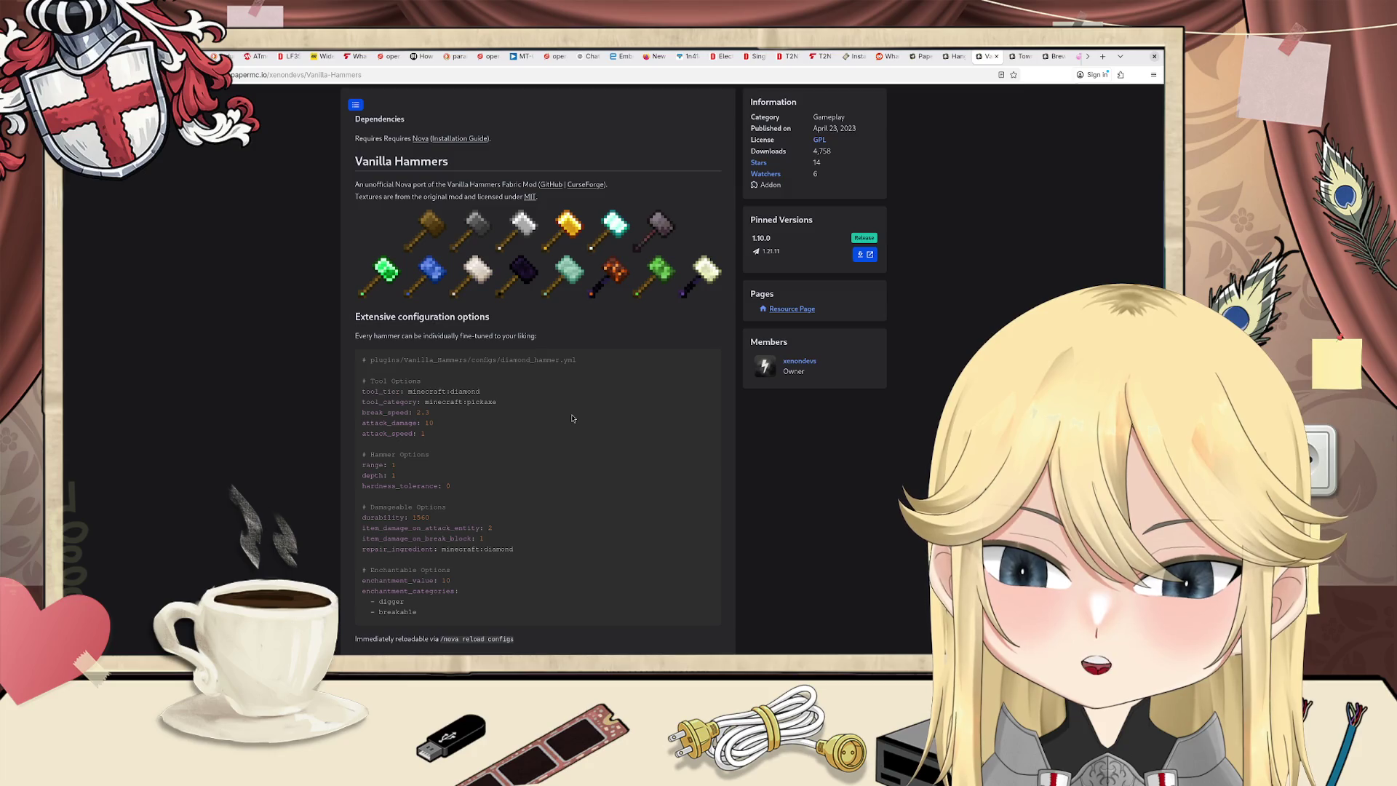
pyautogui.scroll(-2, 555, 418)
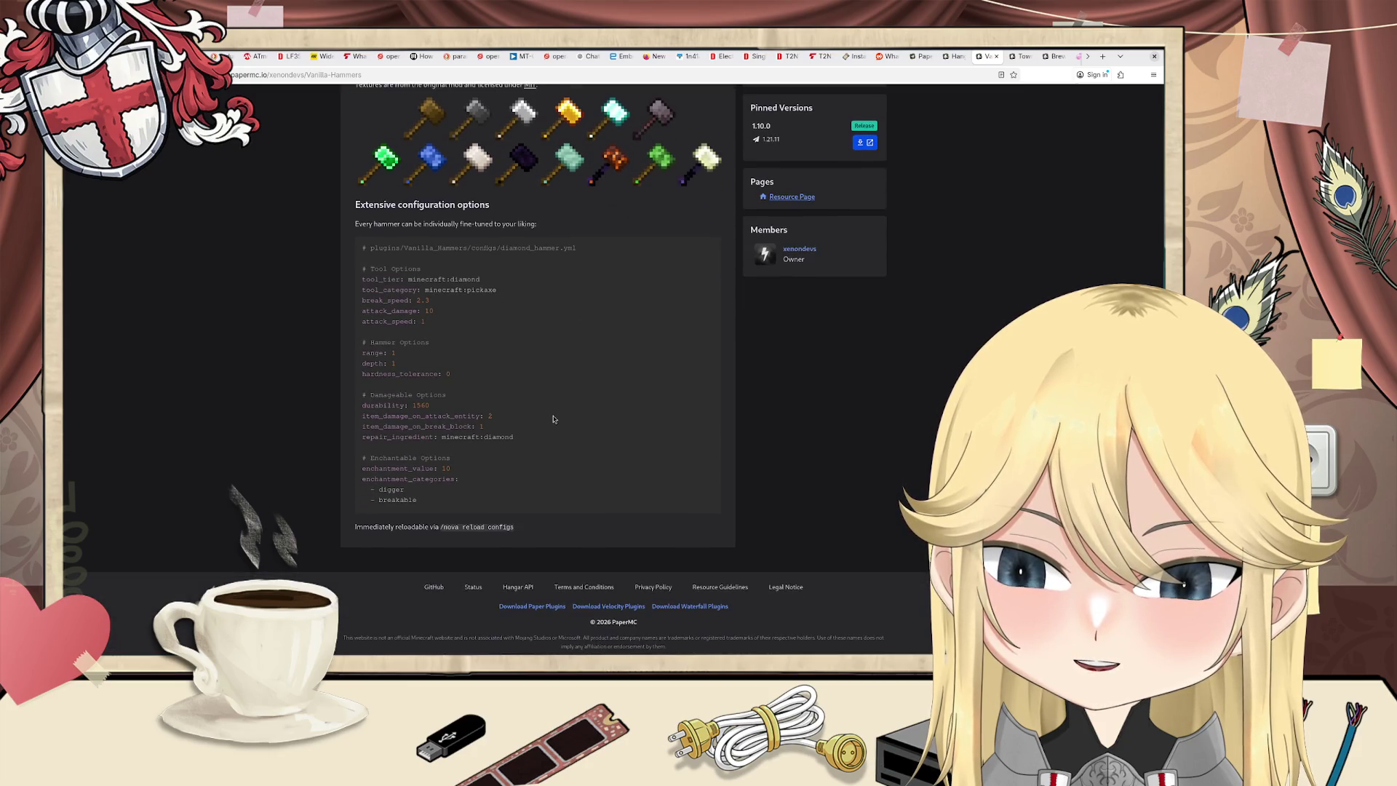
pyautogui.scroll(2, 553, 419)
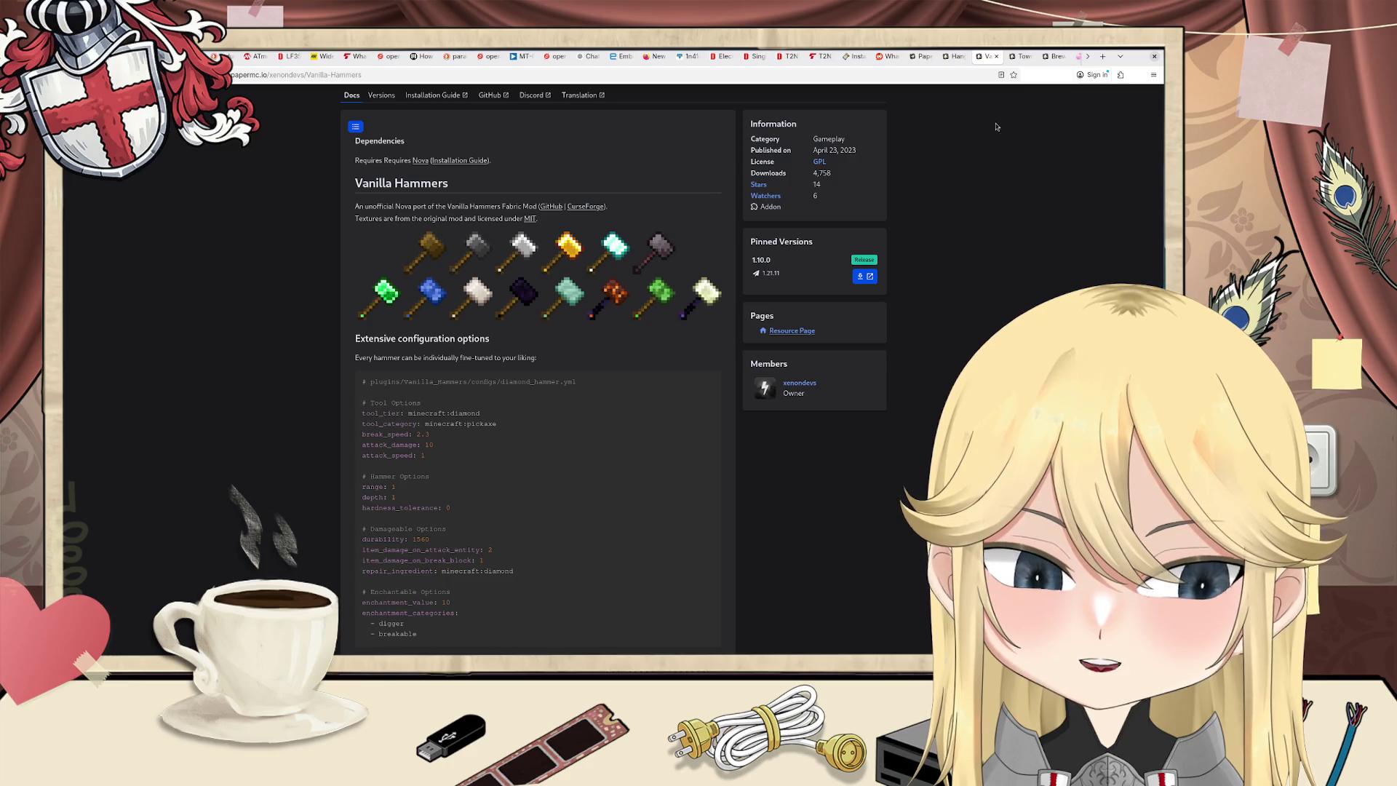
pyautogui.click(996, 56)
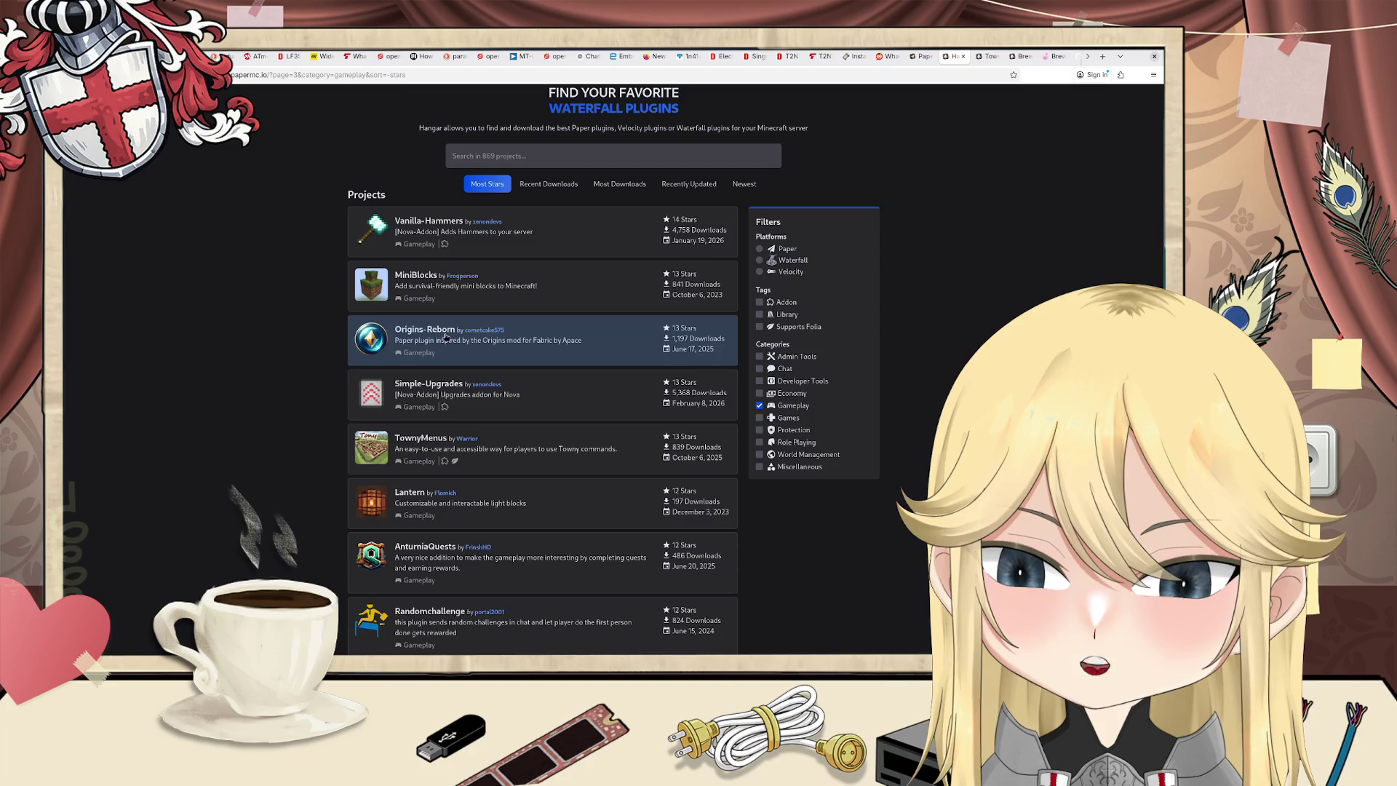
# Step: Open Origins-Reborn in a new tab, scroll through it, and close it
pyautogui.scroll(-2, 451, 342)
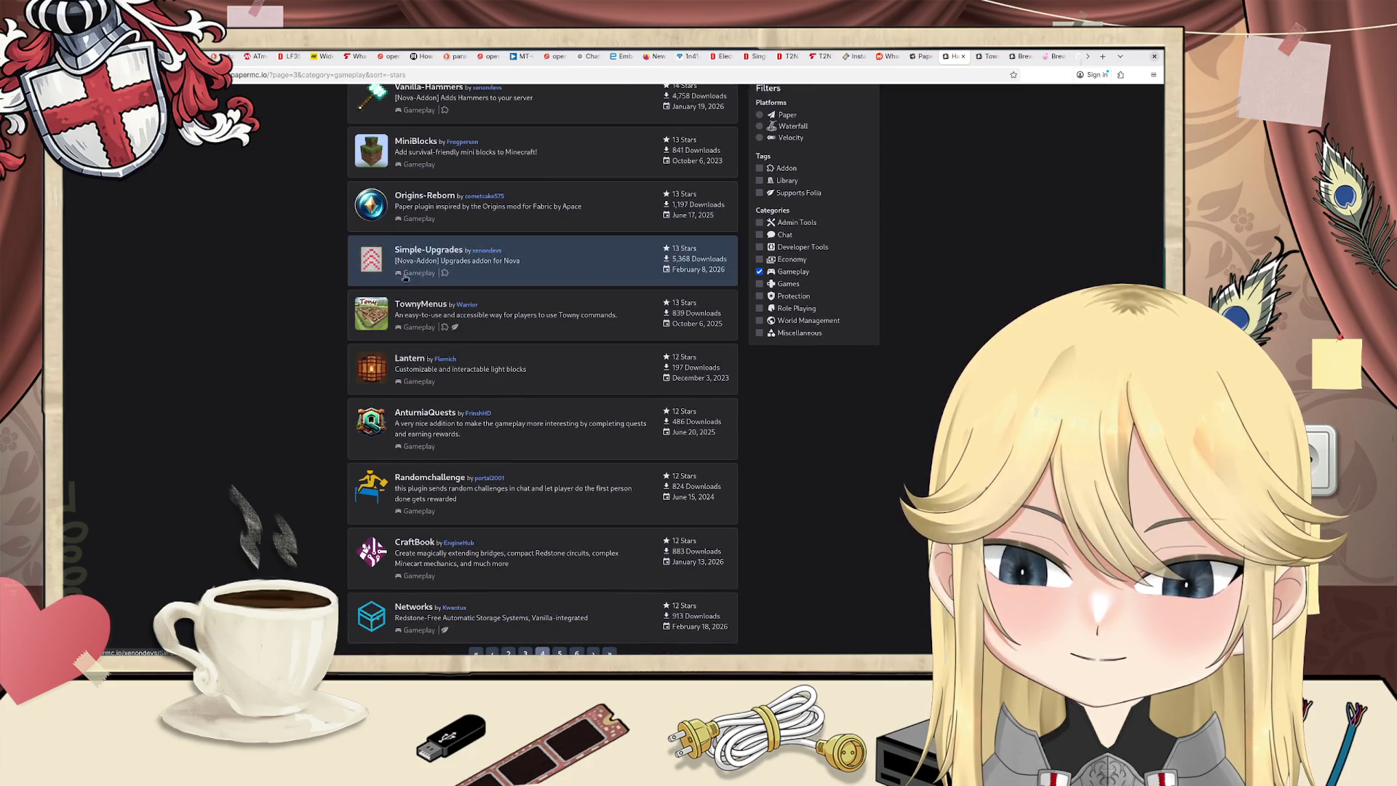
pyautogui.middleClick(494, 193)
pyautogui.scroll(-1, 493, 191)
pyautogui.click(985, 62)
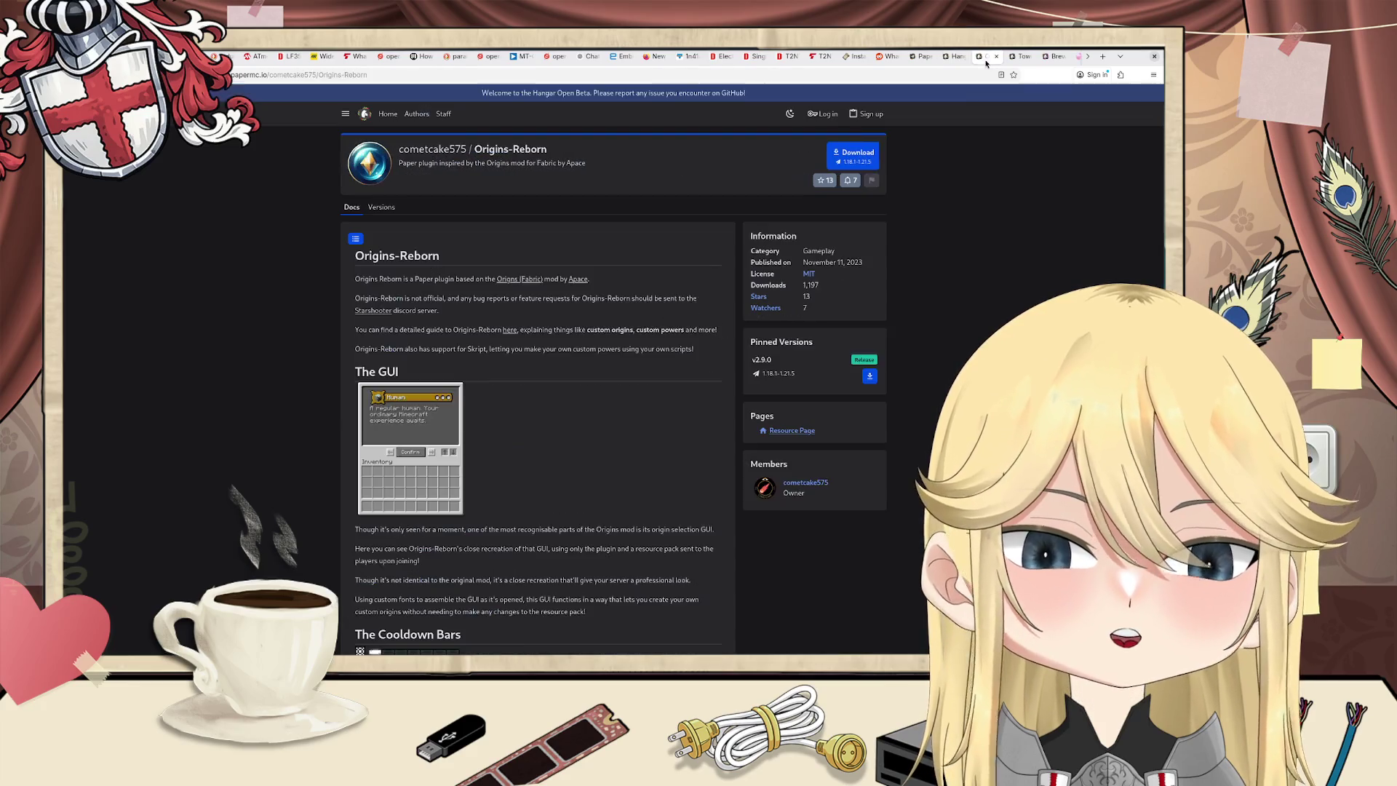
pyautogui.scroll(-1, 582, 318)
pyautogui.scroll(-4, 544, 323)
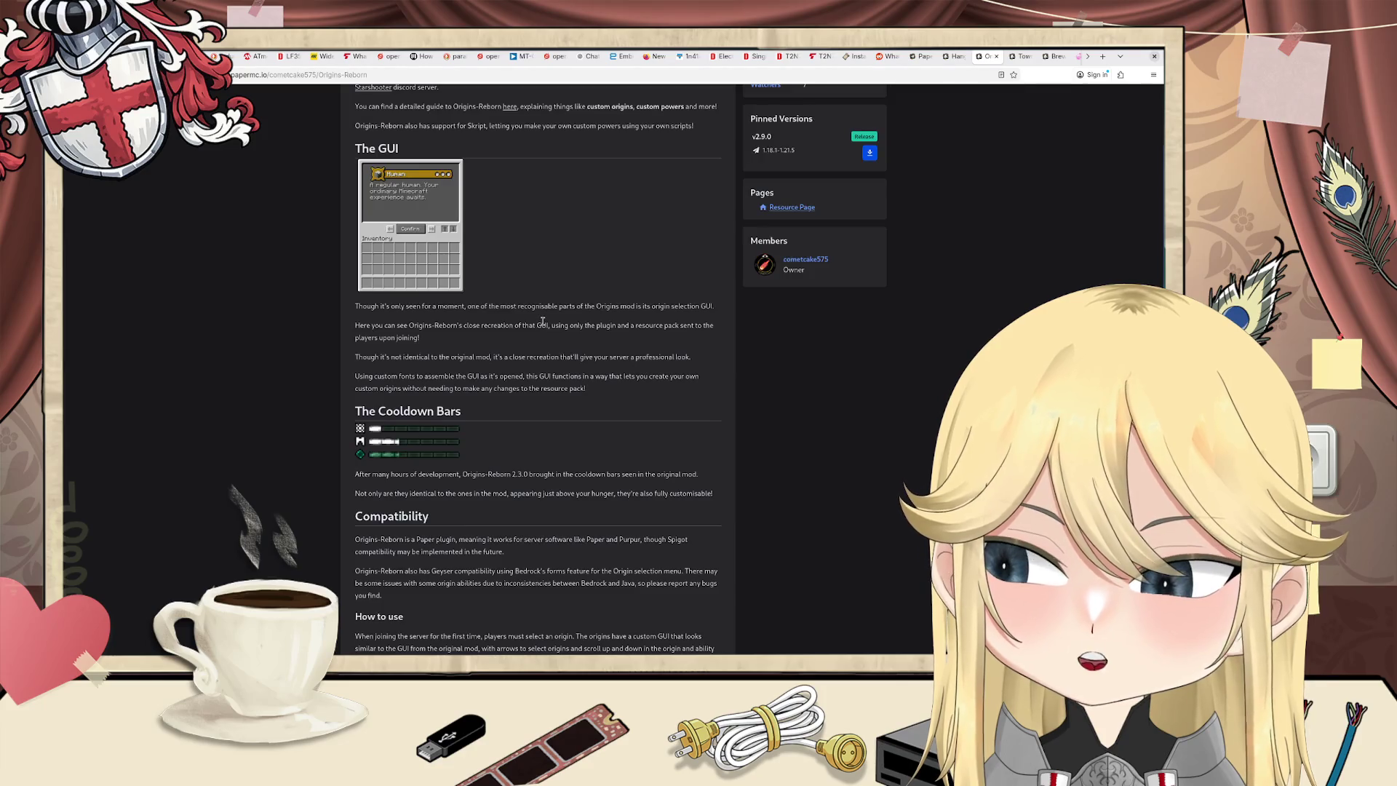
pyautogui.click(996, 56)
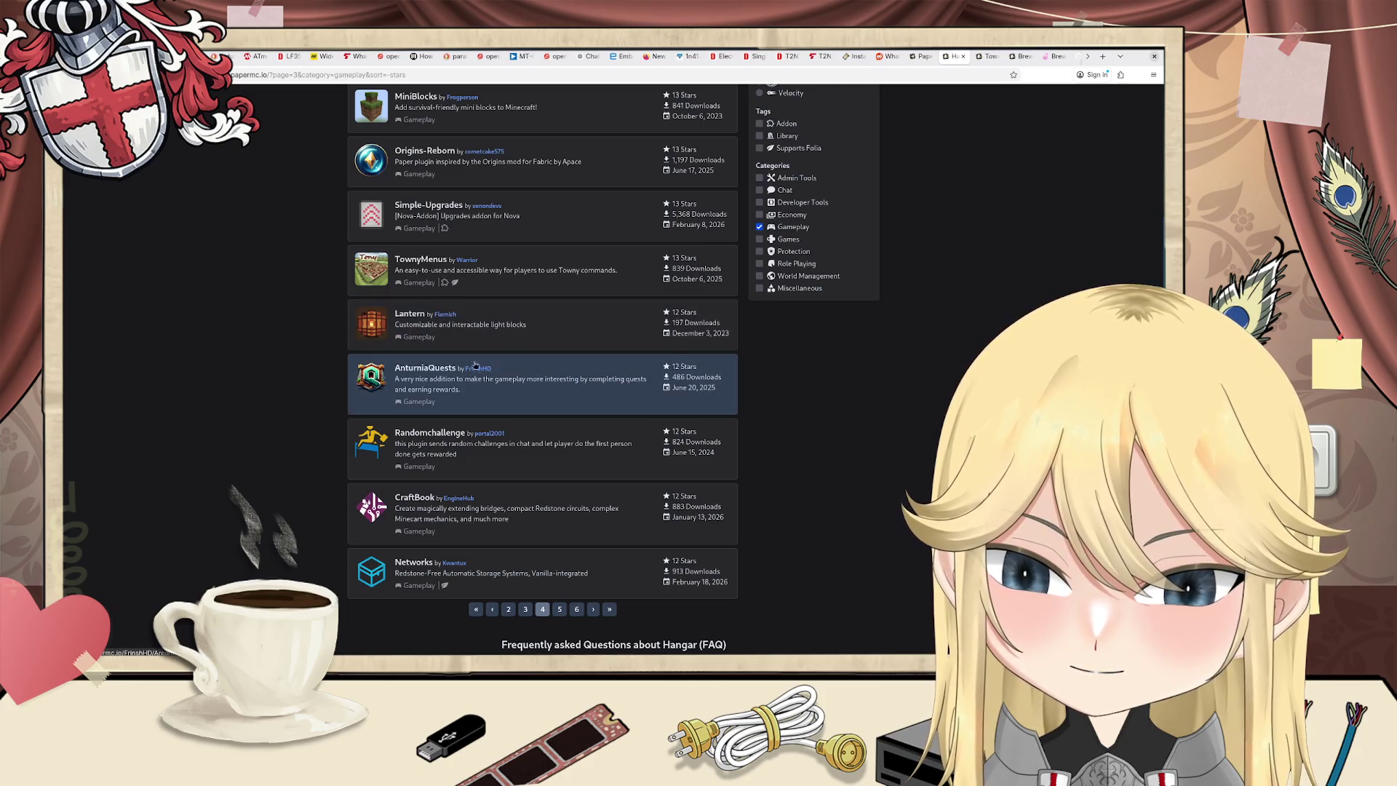
# Step: Open the Lantern plugin in a new tab, skim it, and close it
pyautogui.scroll(1, 450, 334)
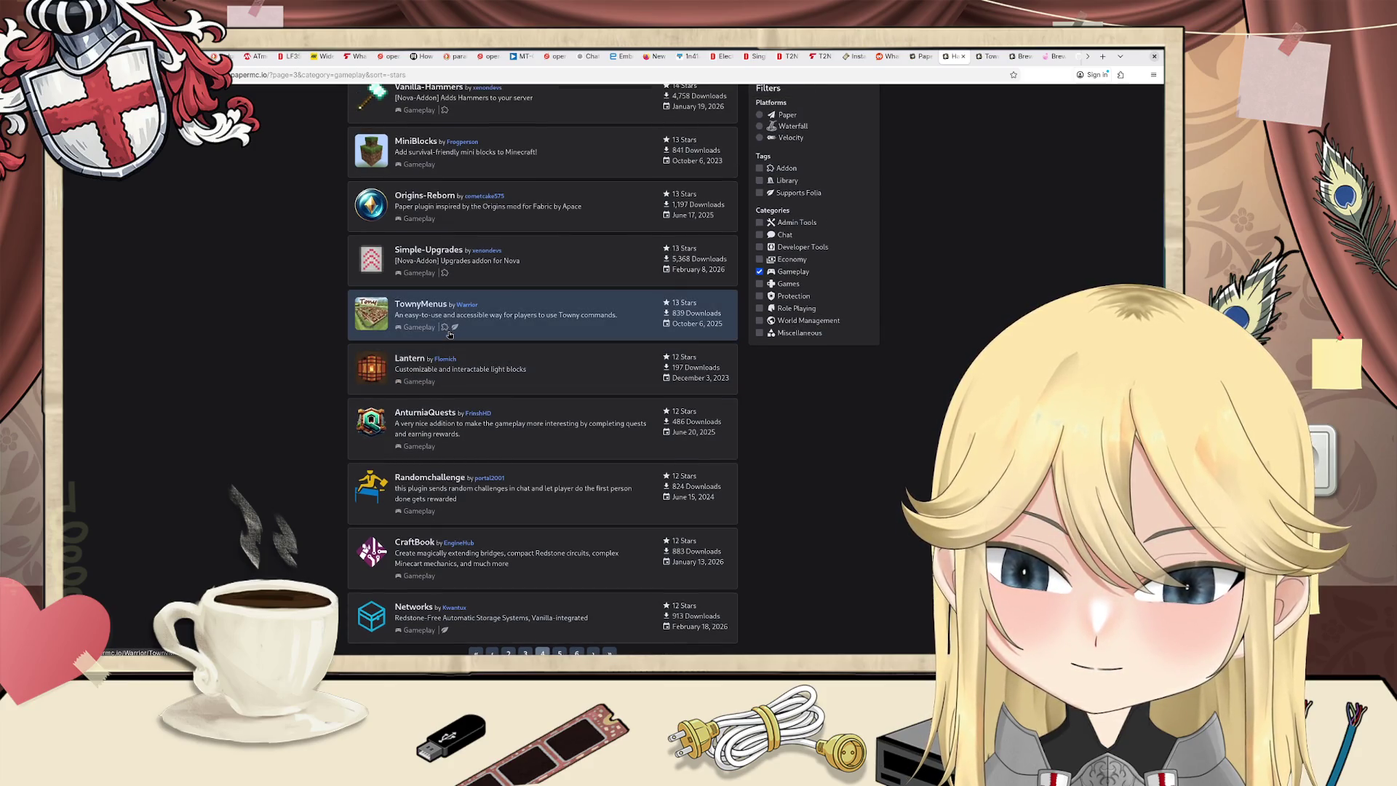
pyautogui.scroll(-1, 459, 356)
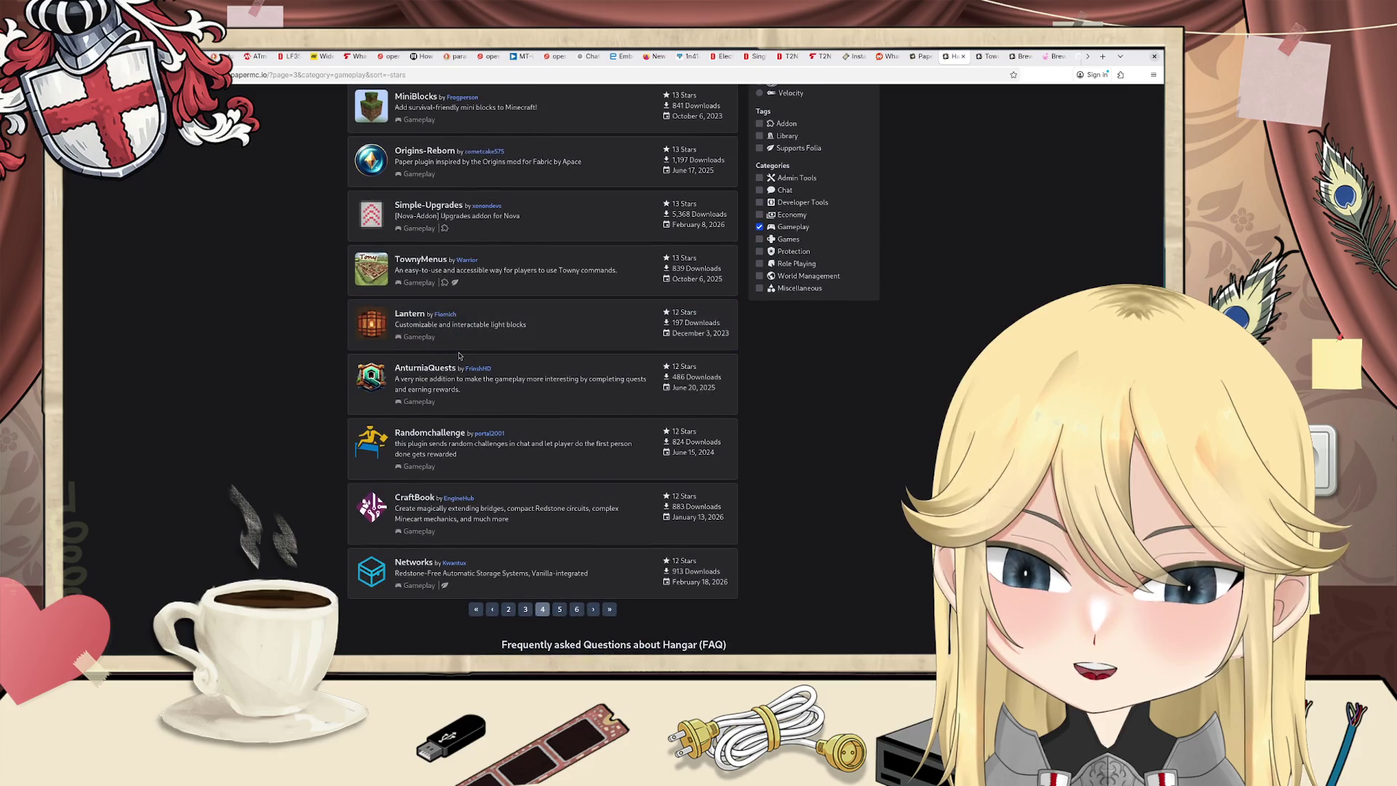
pyautogui.middleClick(411, 318)
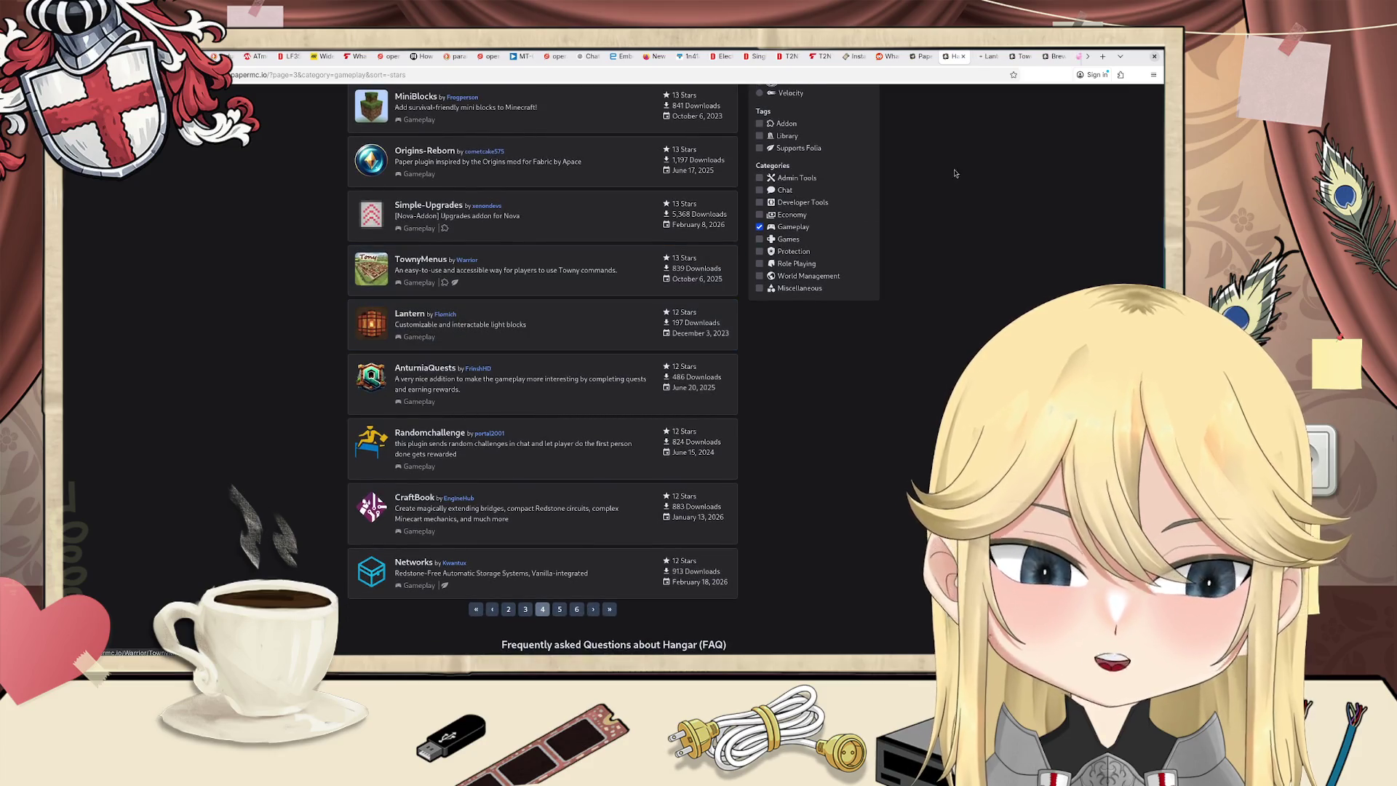
pyautogui.click(974, 60)
pyautogui.scroll(-1, 603, 321)
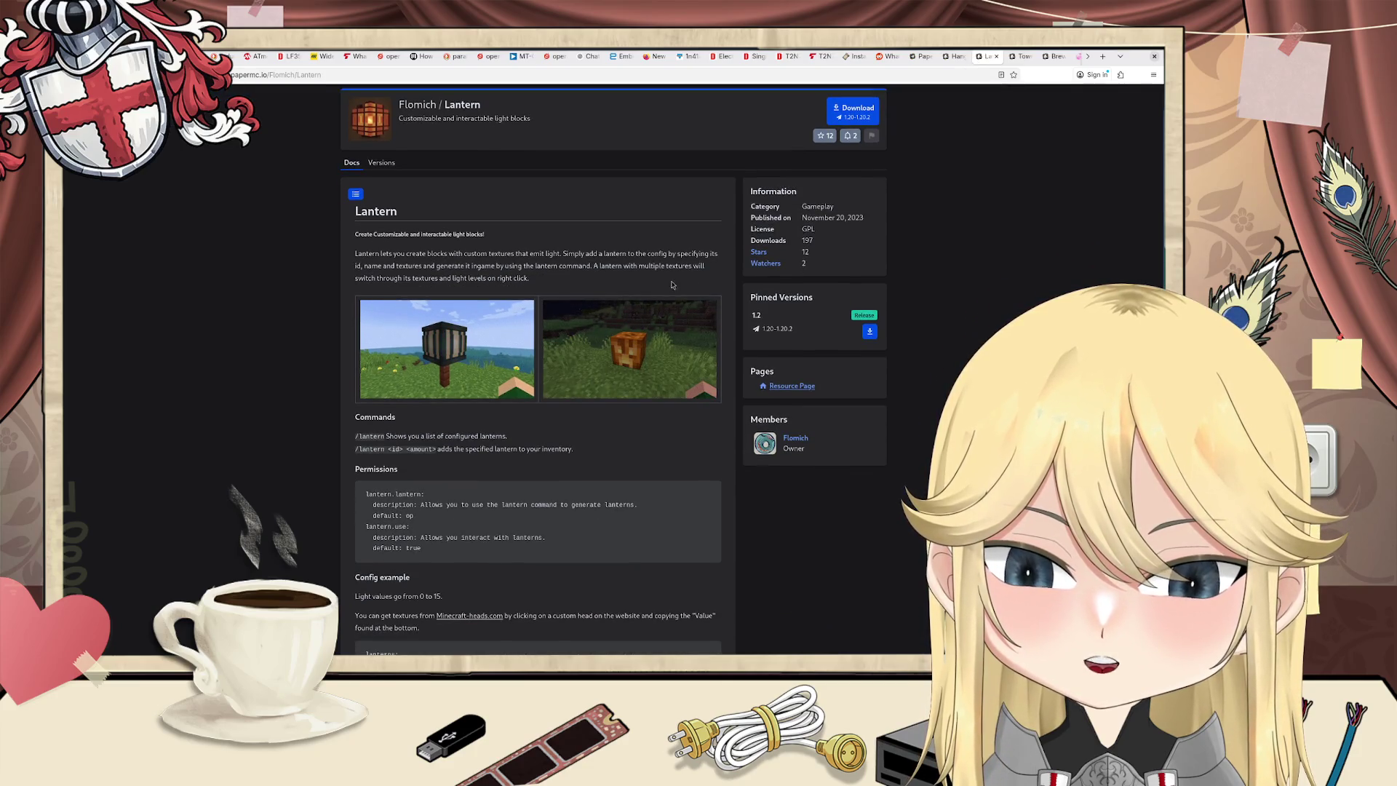
pyautogui.hotkey('ctrl', 'w')
# Step: Scroll past CraftBook's context menu and move on to the fourth Gameplay page
pyautogui.scroll(-1, 488, 381)
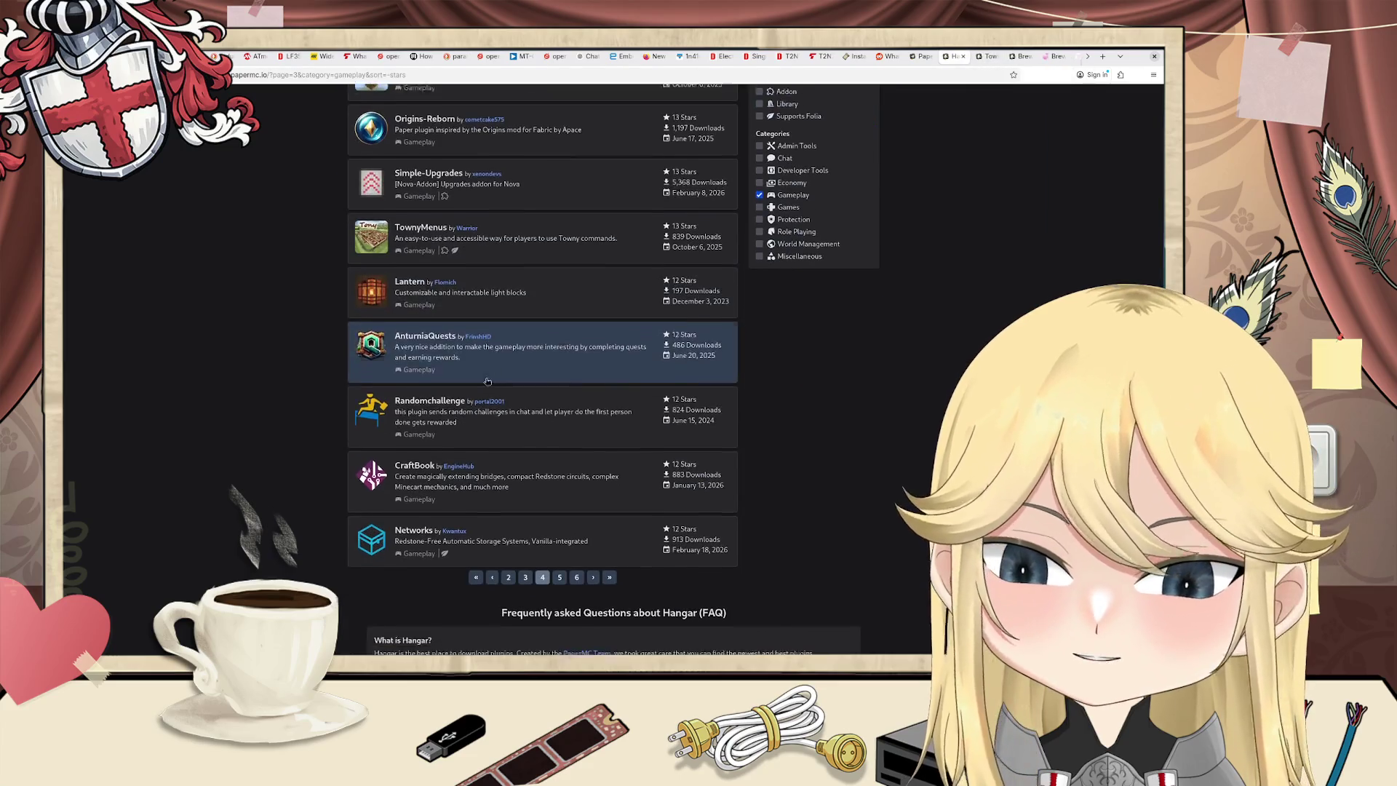
pyautogui.scroll(-2, 502, 415)
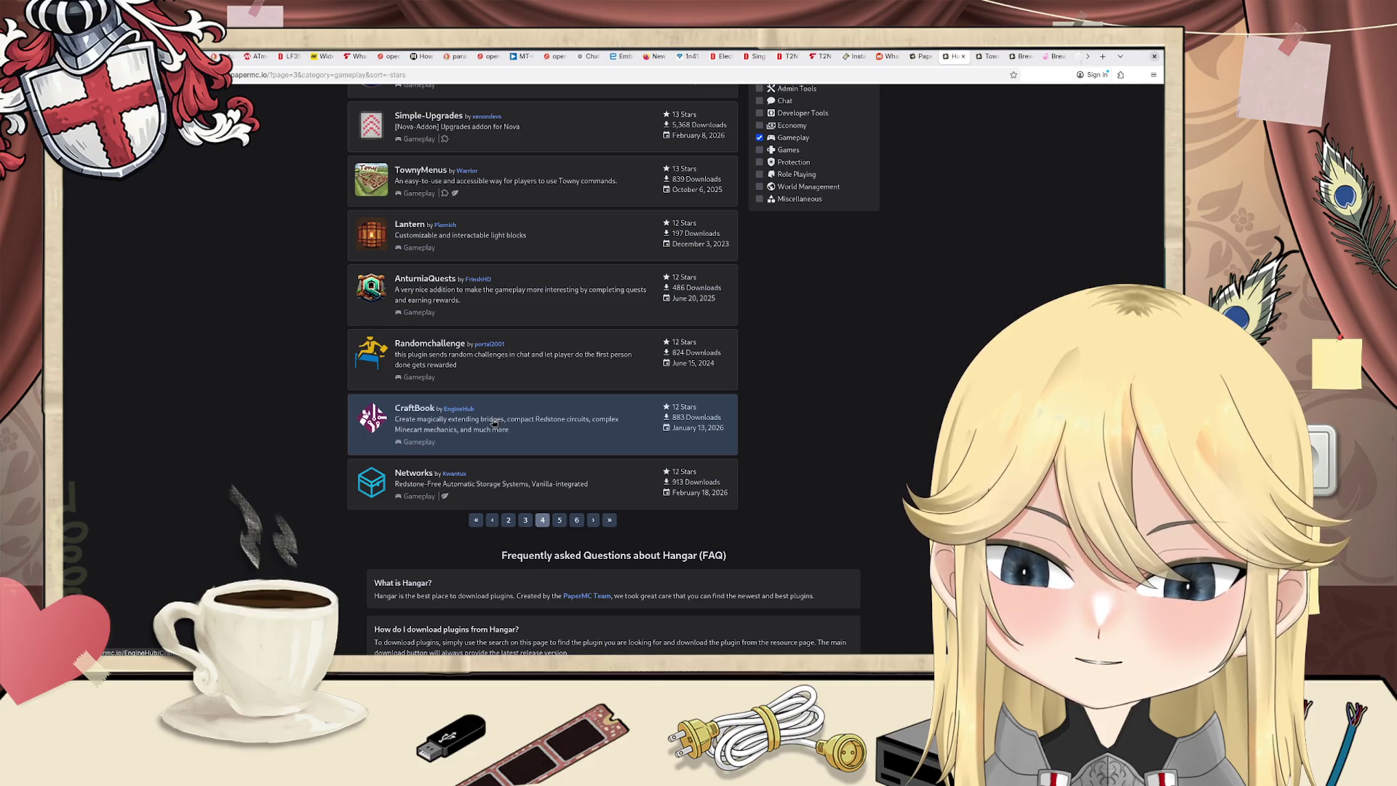
pyautogui.rightClick(492, 420)
pyautogui.click(428, 435)
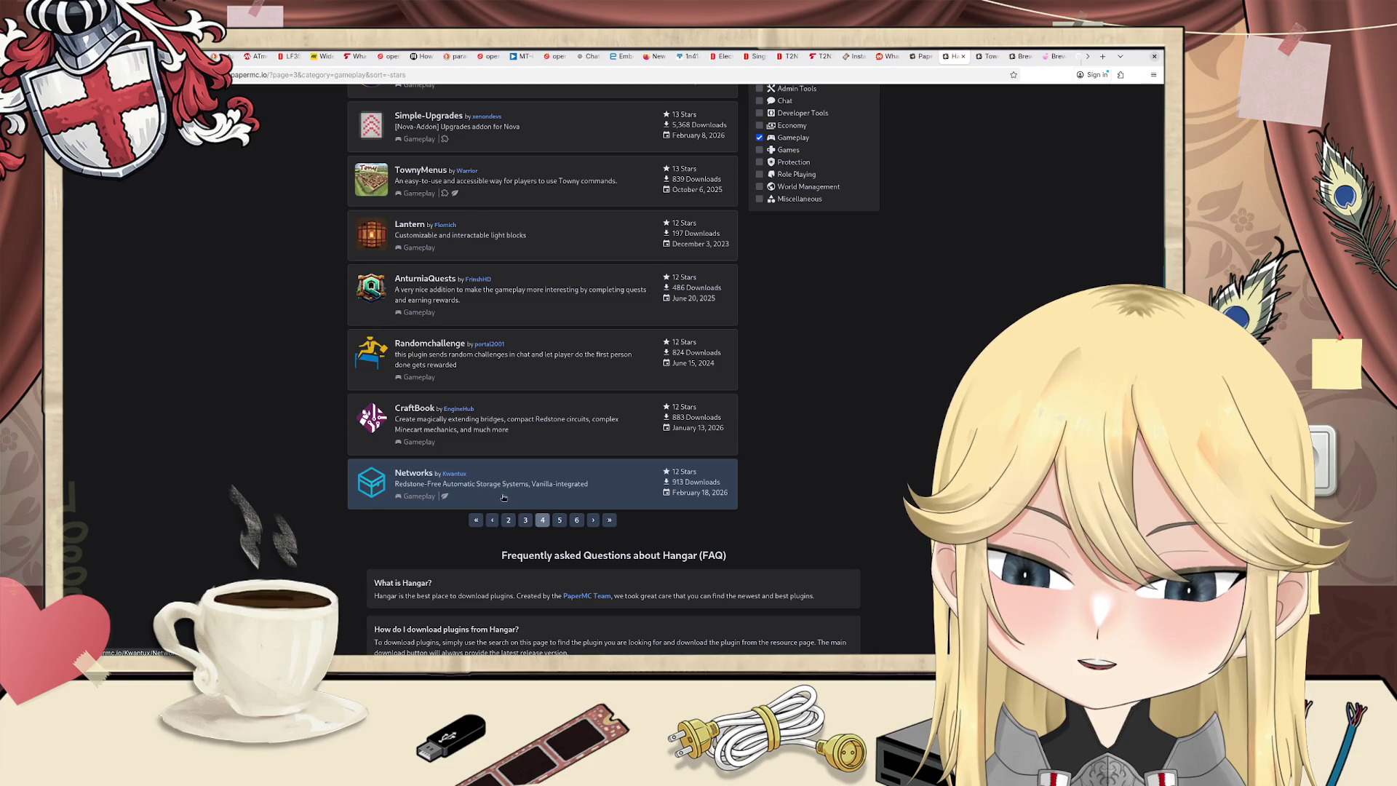
pyautogui.click(559, 520)
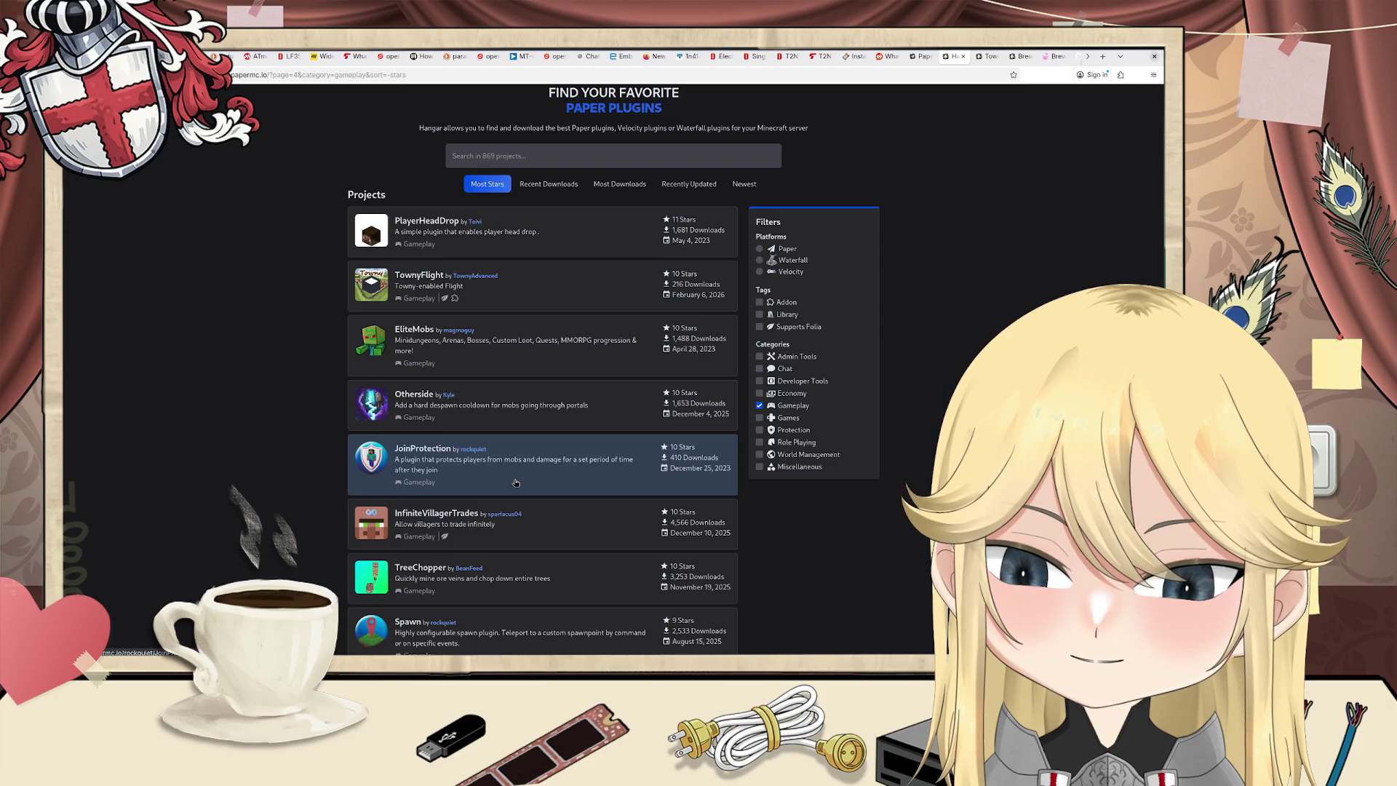
# Step: Review page 4's Gameplay plugins, PlayerHeadDrop through TreeChopper, then open a new browser tab
pyautogui.scroll(-2, 516, 483)
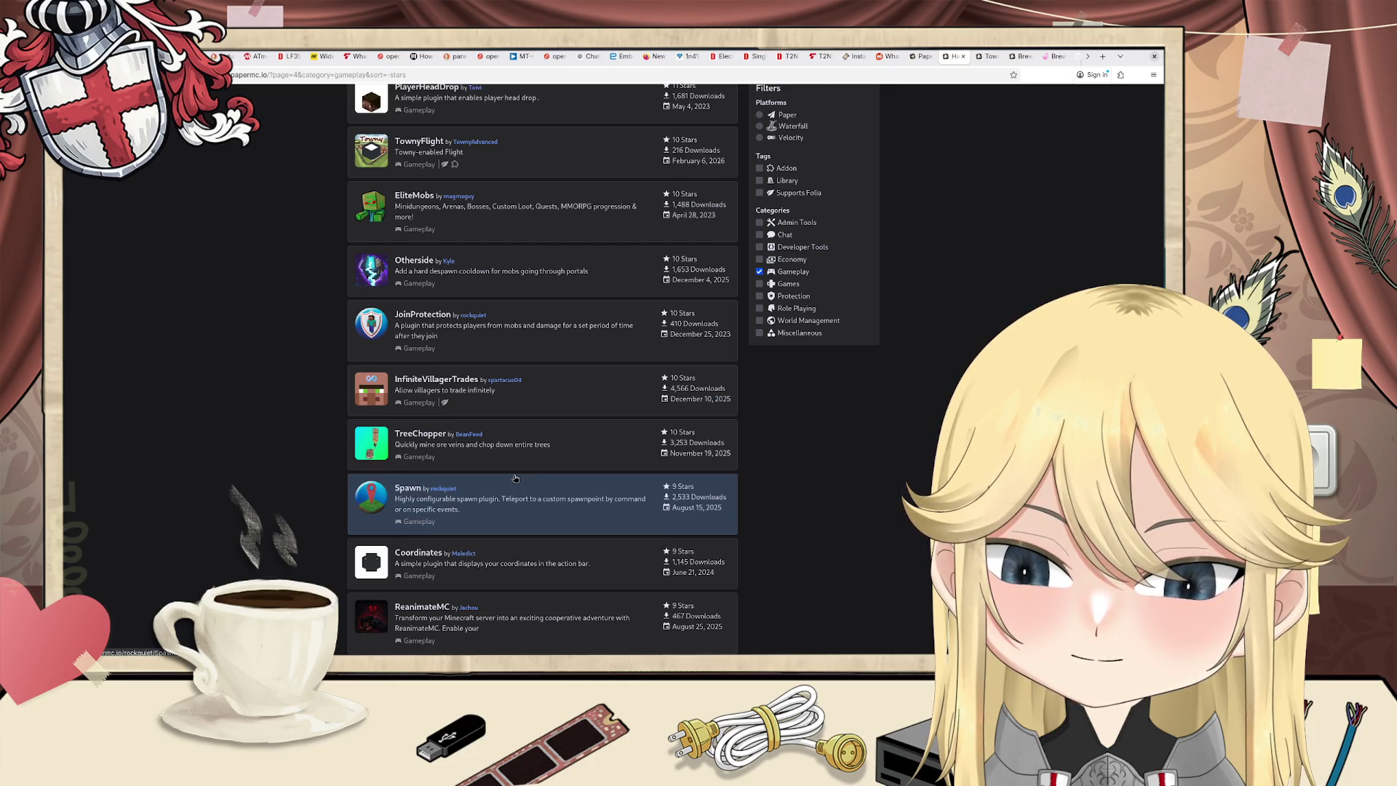
pyautogui.scroll(-3, 516, 478)
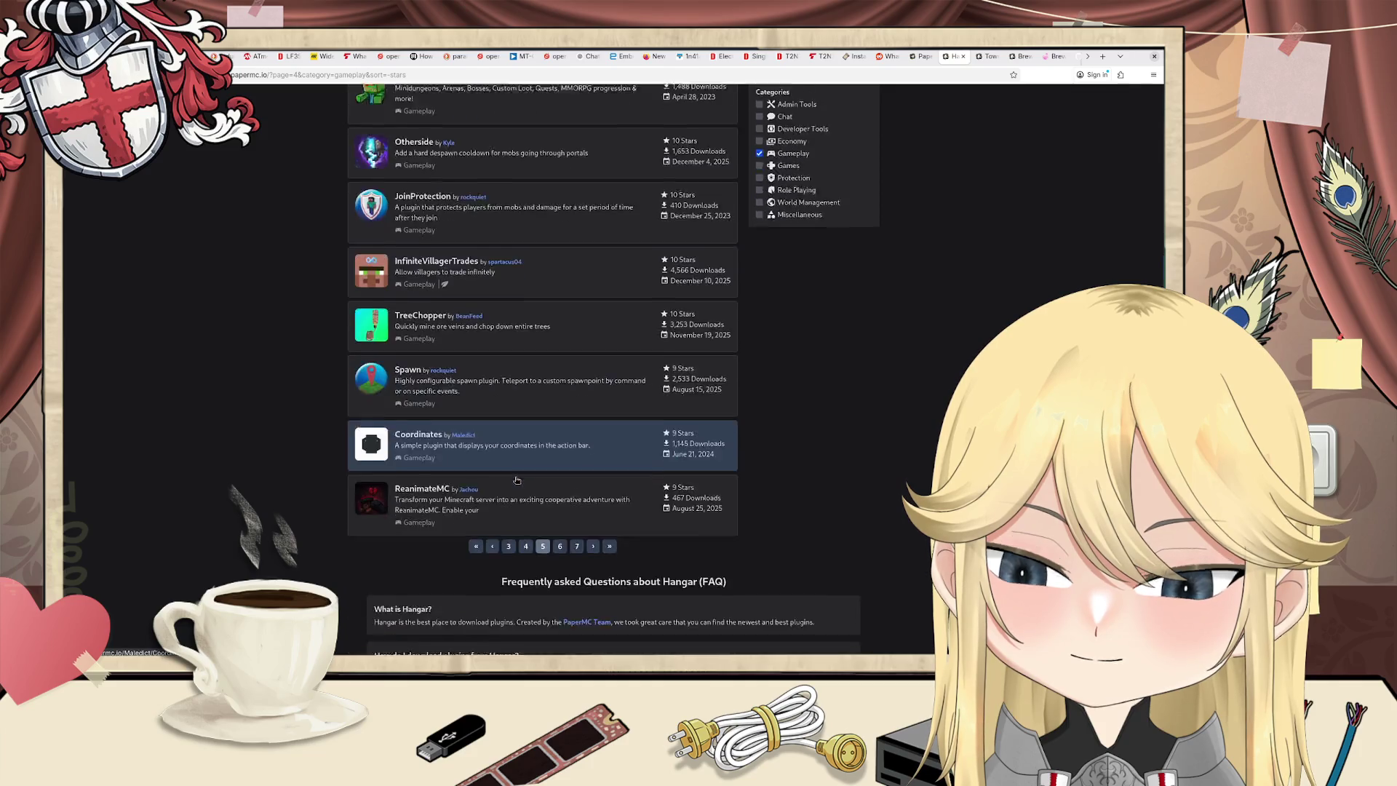
pyautogui.scroll(5, 516, 481)
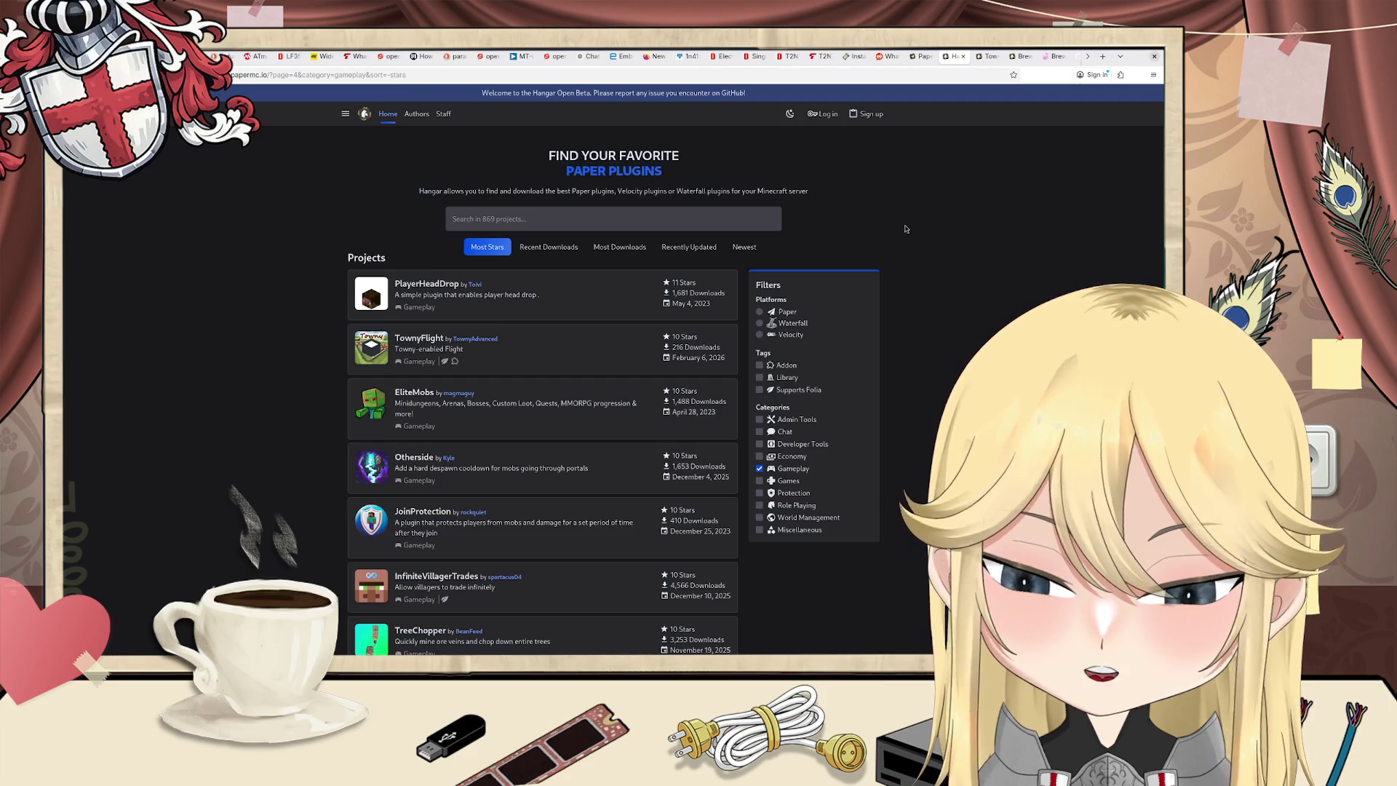
pyautogui.hotkey('ctrl', 't')
# Step: Search DuckDuckGo for 'split converter', then refine the query to 'split converter electronics'
pyautogui.write('s')
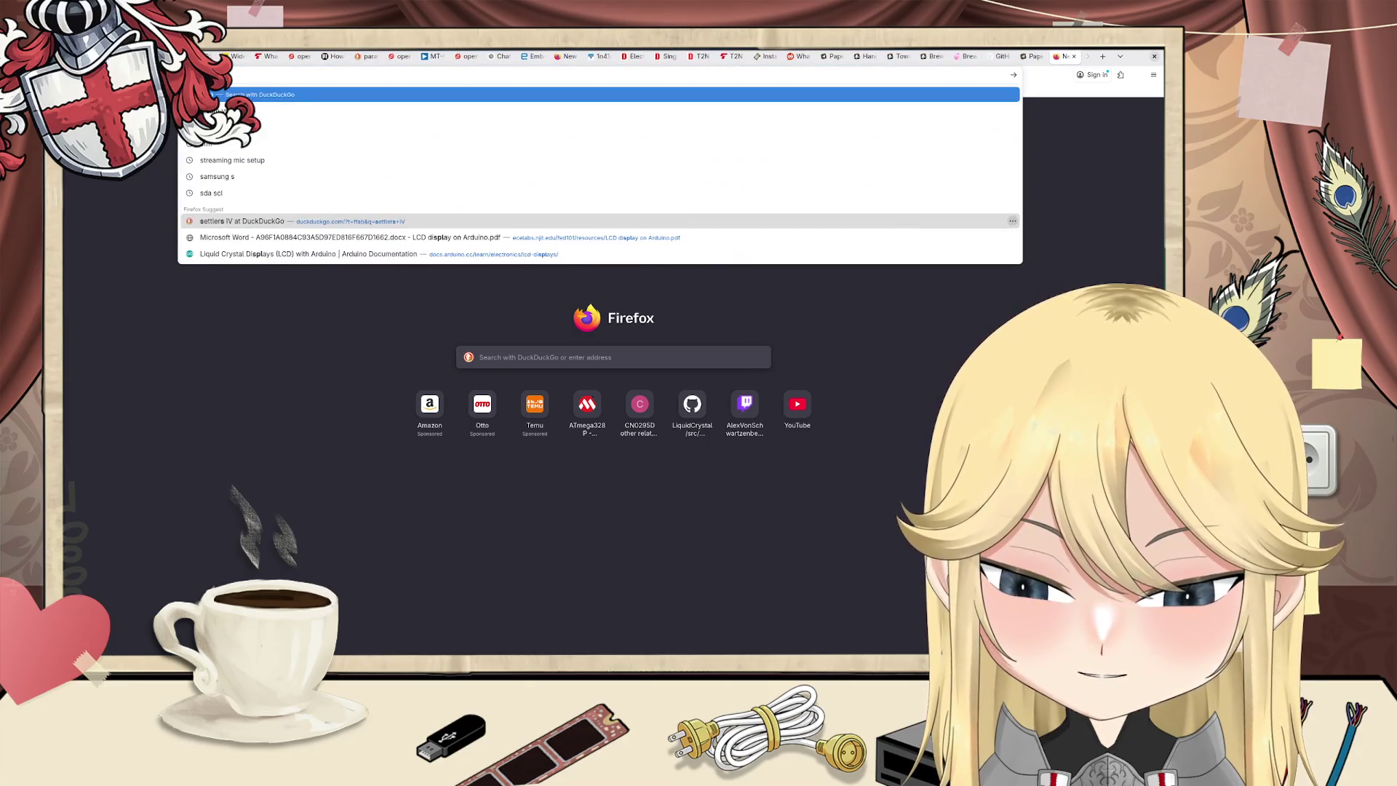
pyautogui.write('plit co')
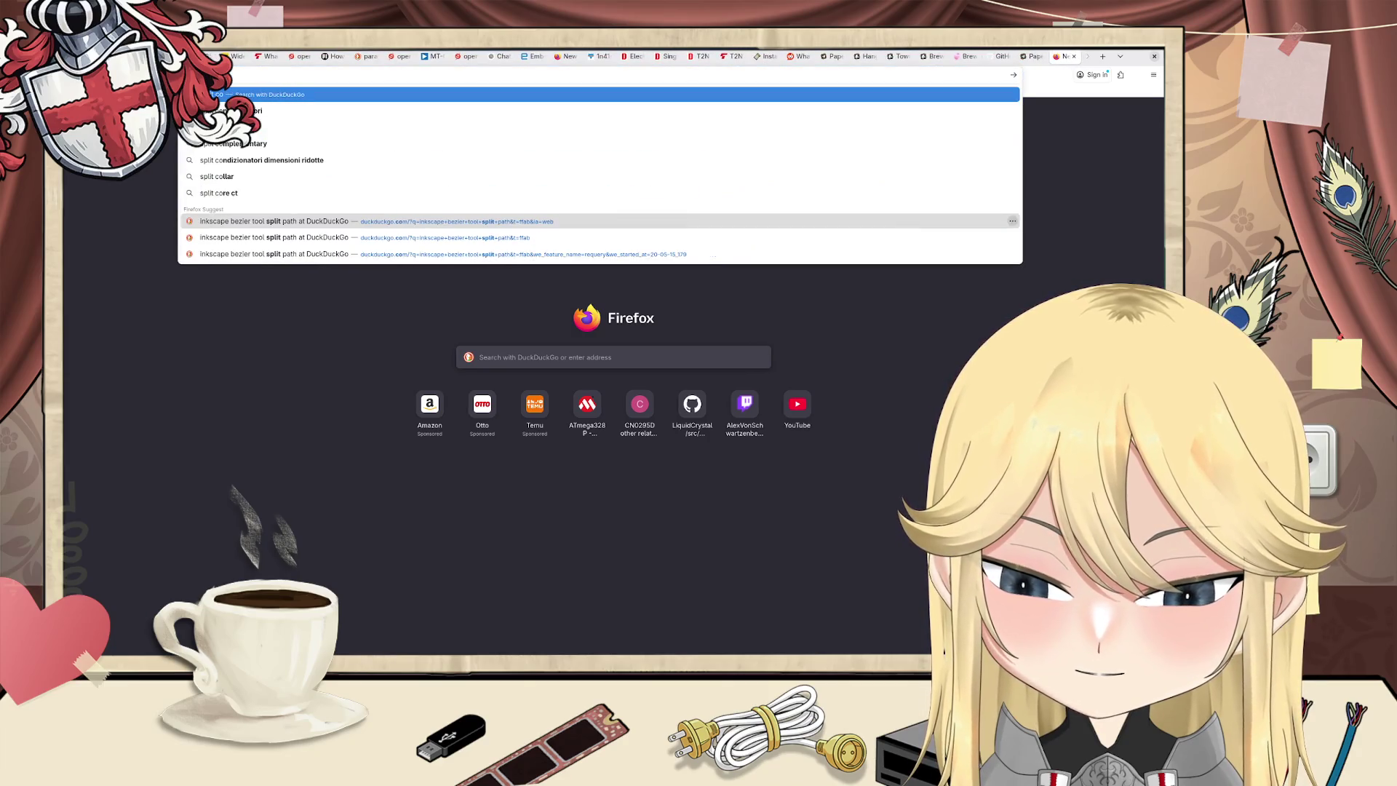
pyautogui.write('nverter')
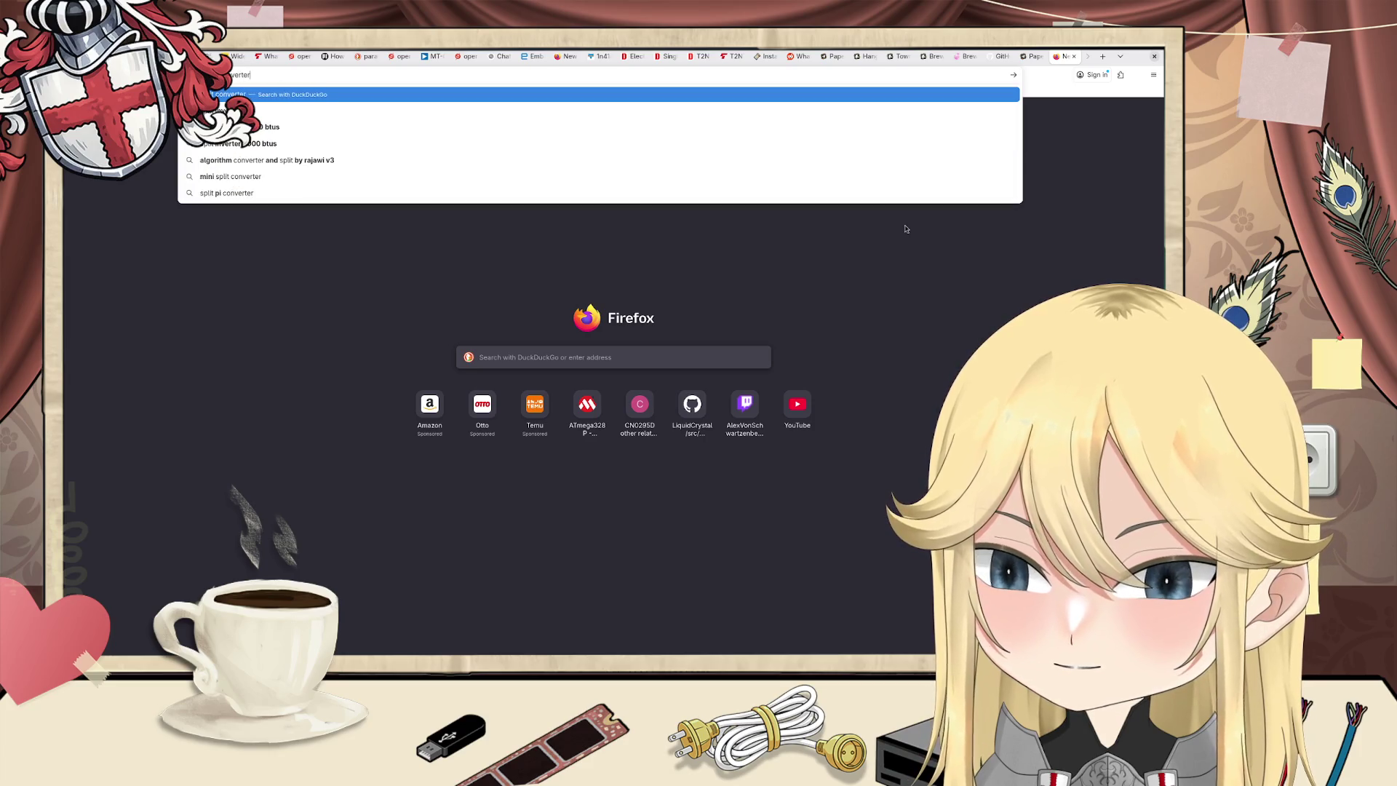
pyautogui.press('Return')
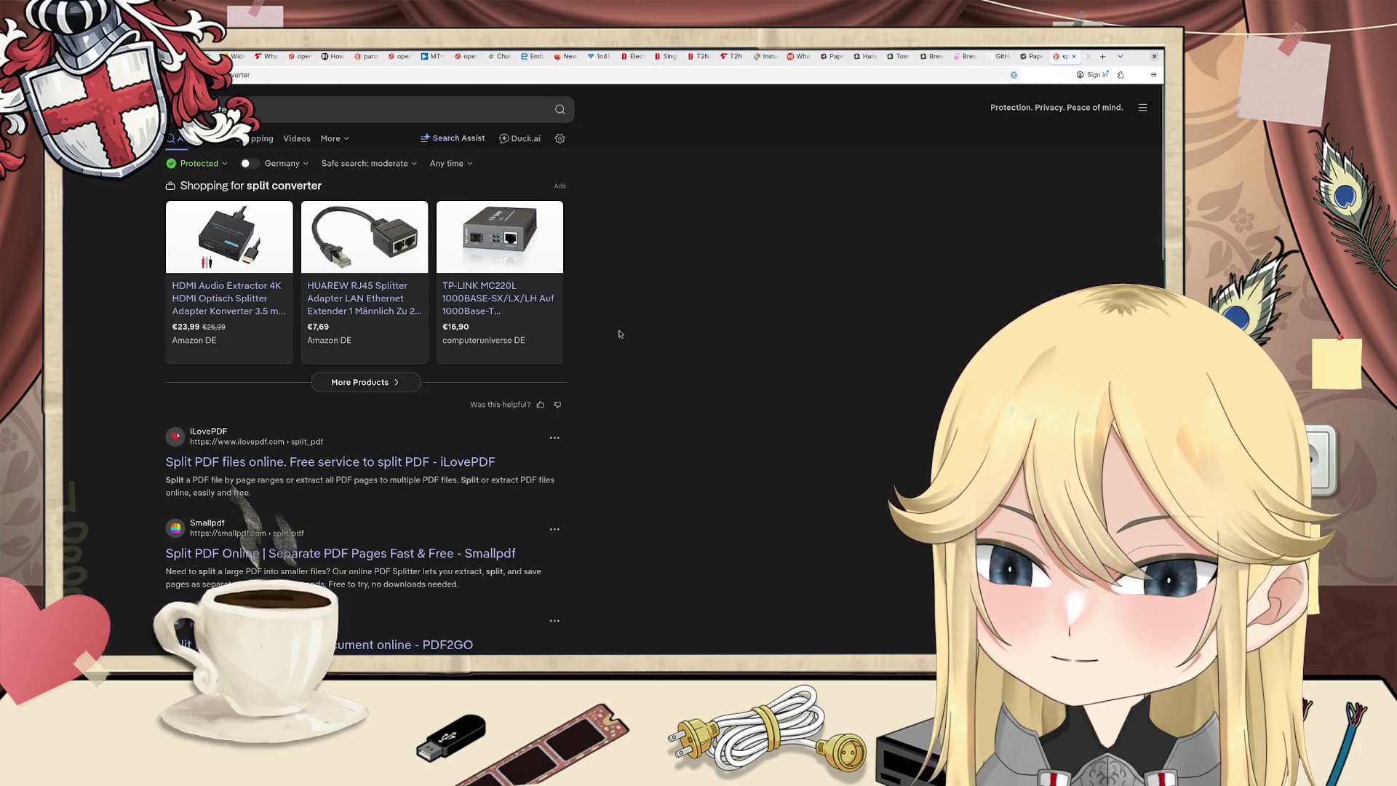
pyautogui.click(240, 110)
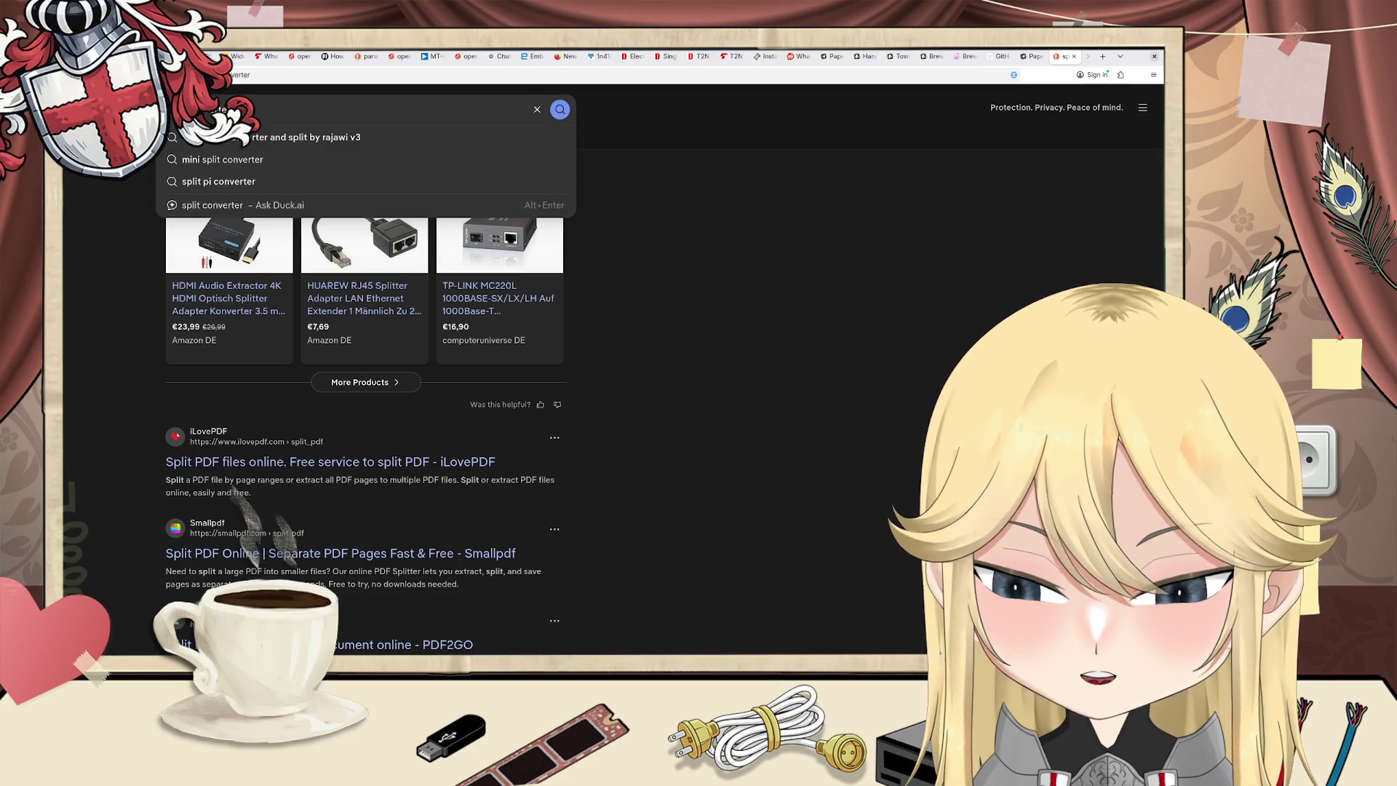
pyautogui.write('select')
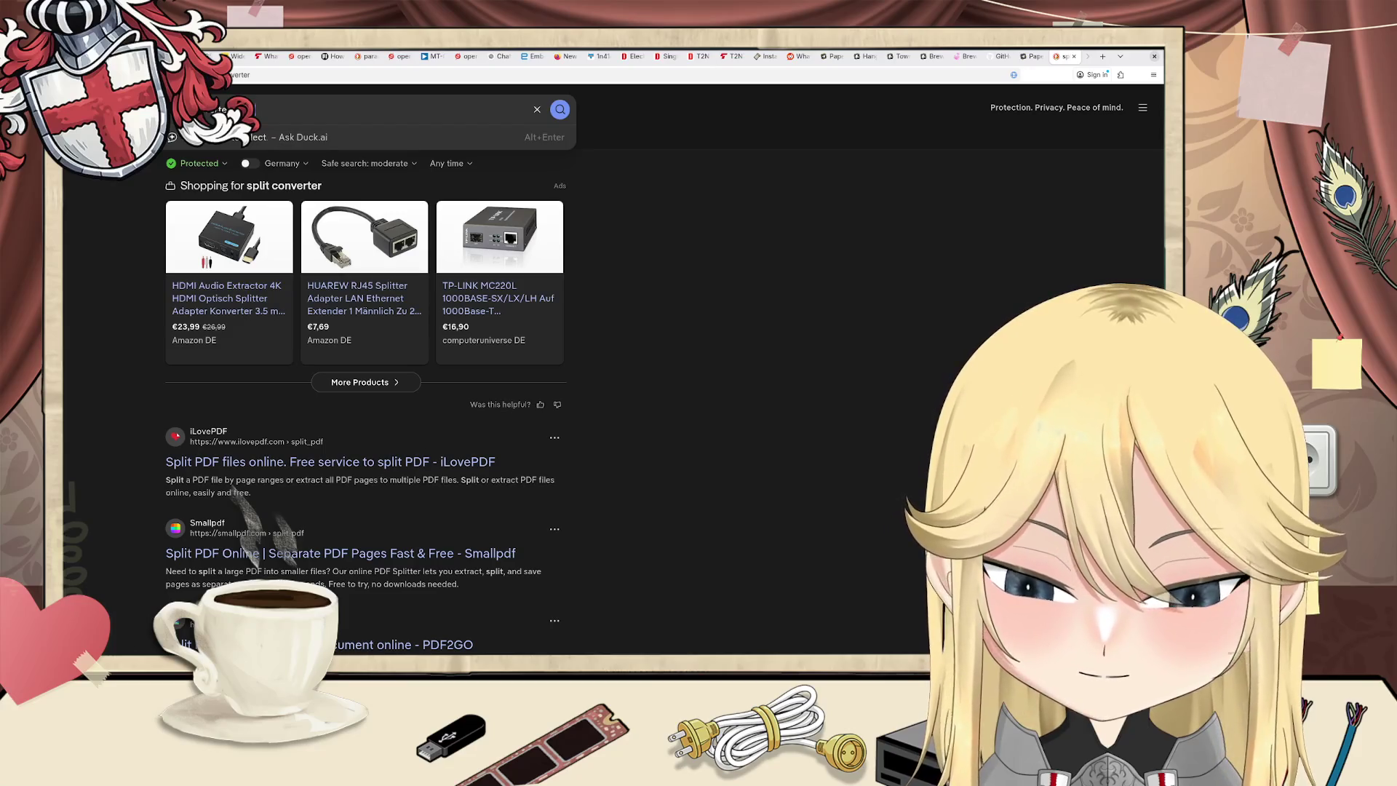
pyautogui.write('ronics')
pyautogui.press('Return')
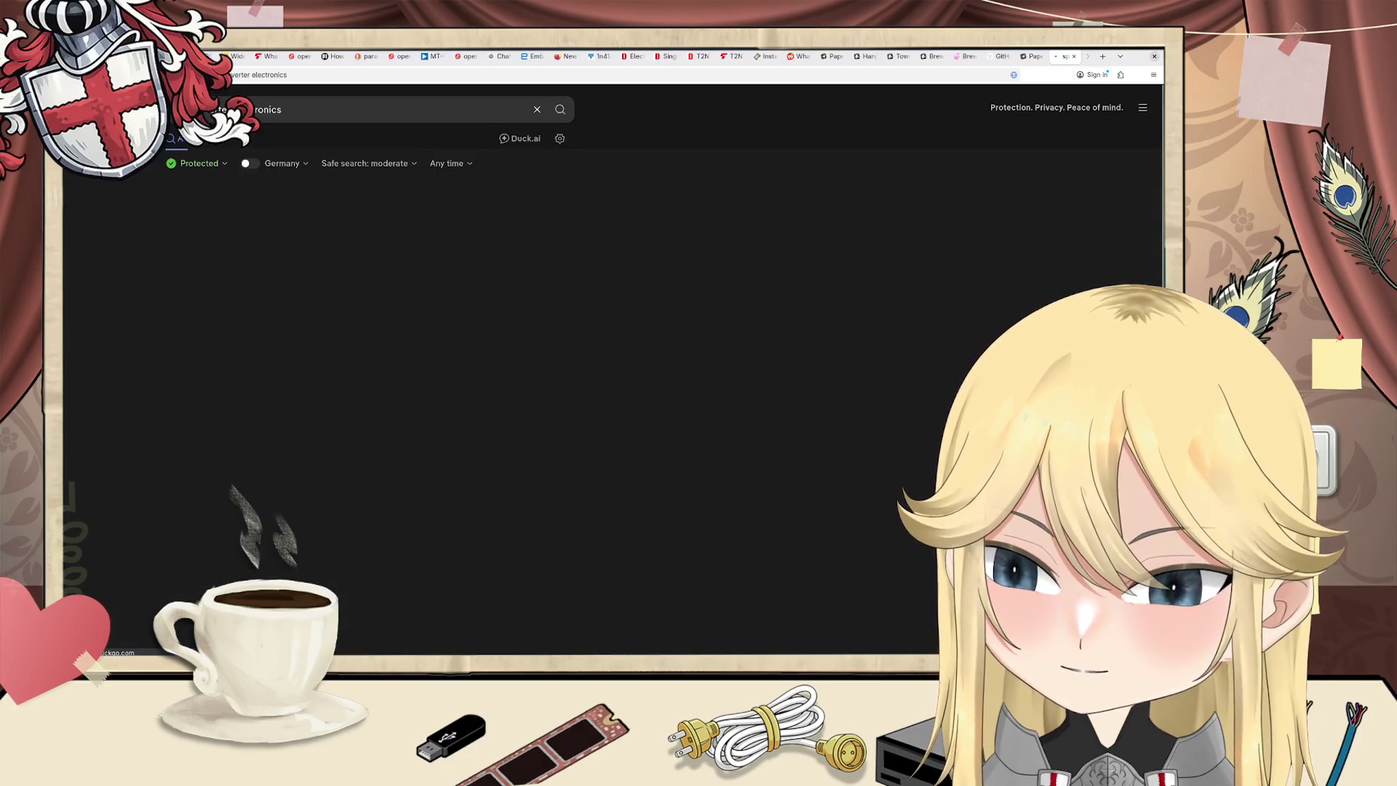
# Step: Scroll the results and open the TI.com PDF on splitting a voltage rail
pyautogui.scroll(-1, 287, 470)
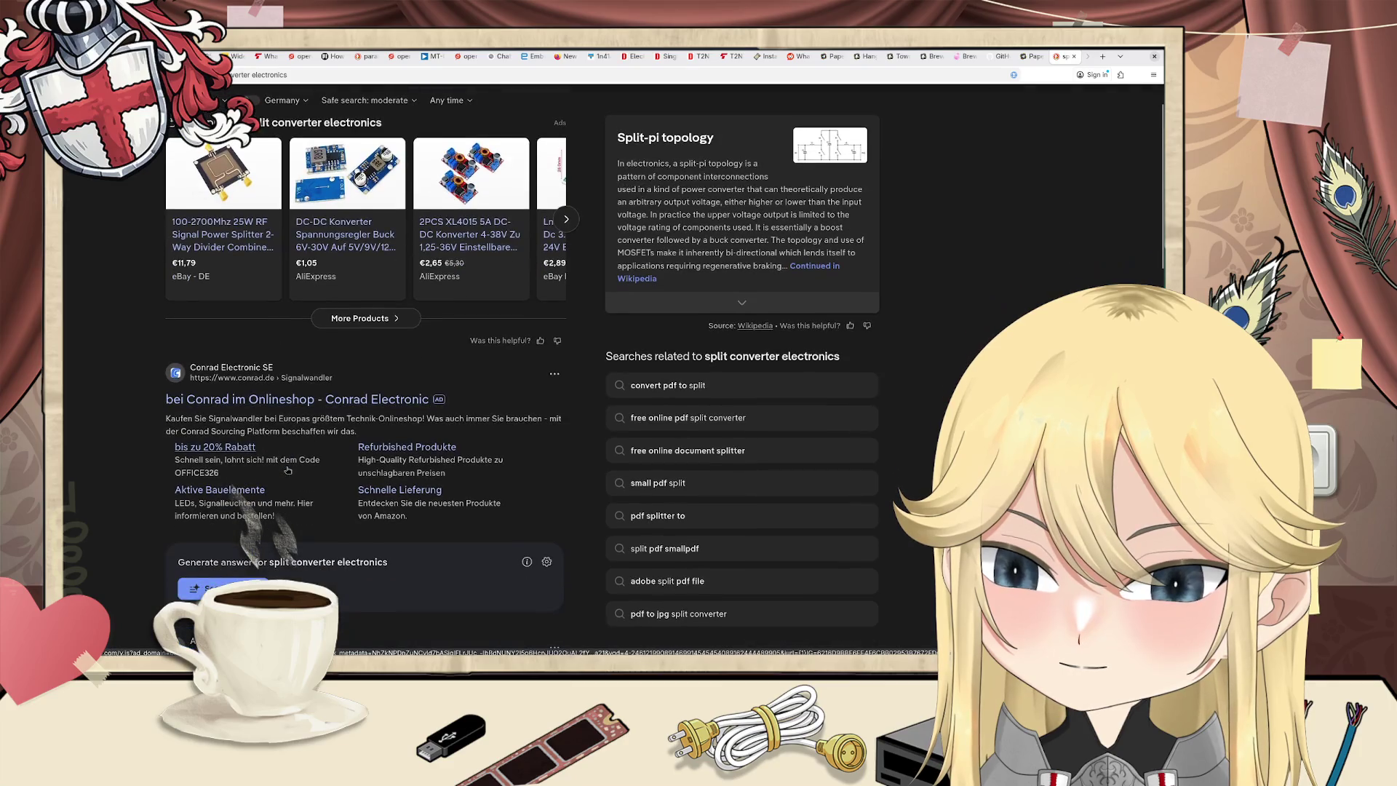
pyautogui.scroll(-5, 289, 461)
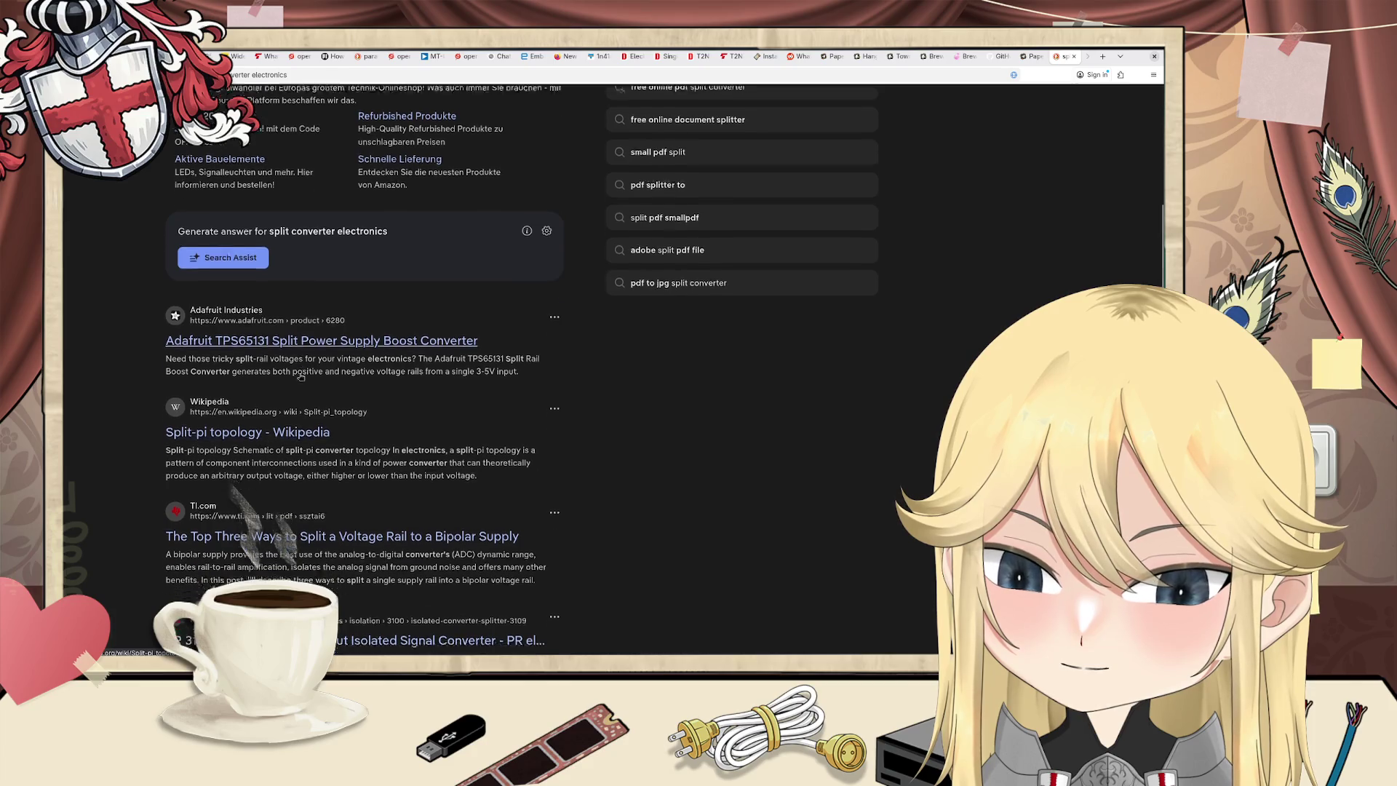
pyautogui.scroll(5, 298, 422)
pyautogui.scroll(-5, 306, 384)
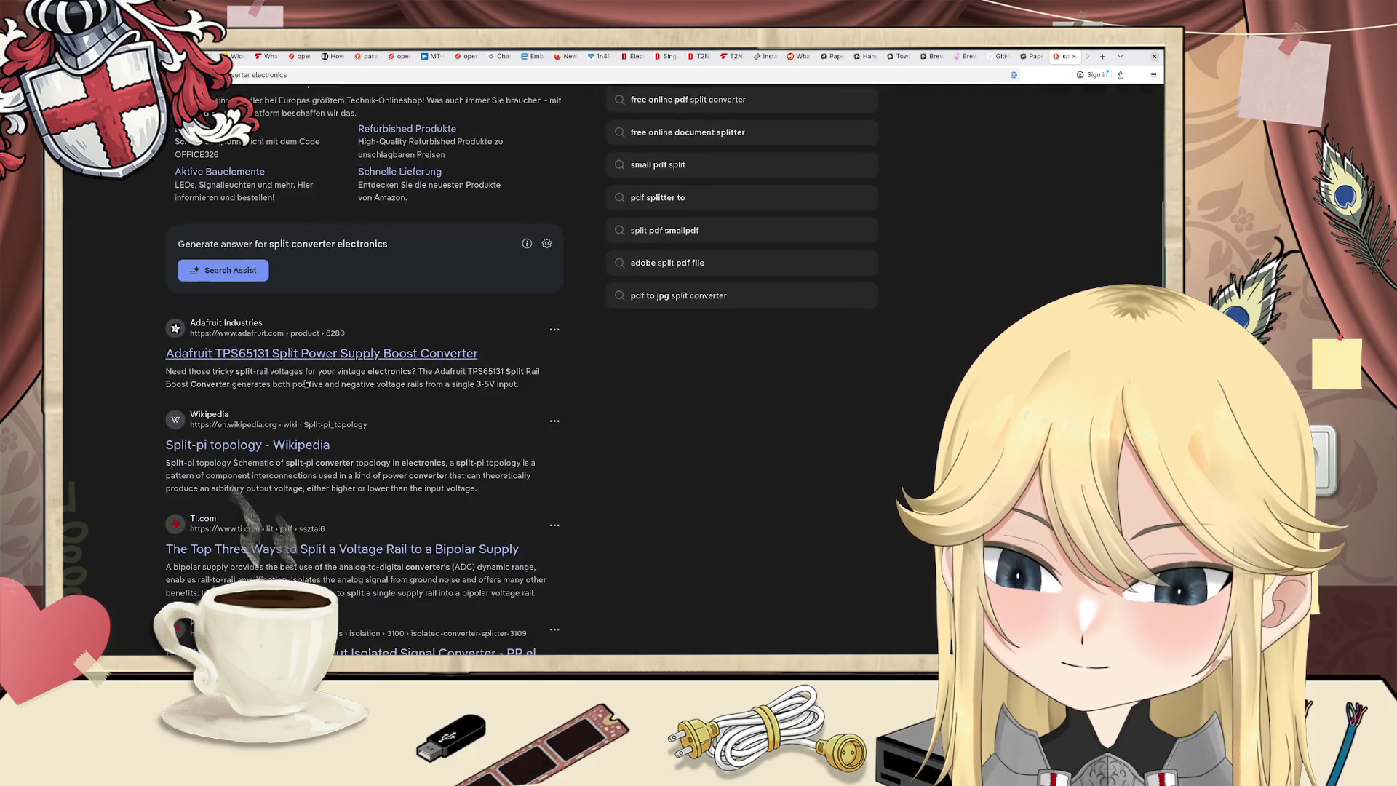
pyautogui.click(304, 550)
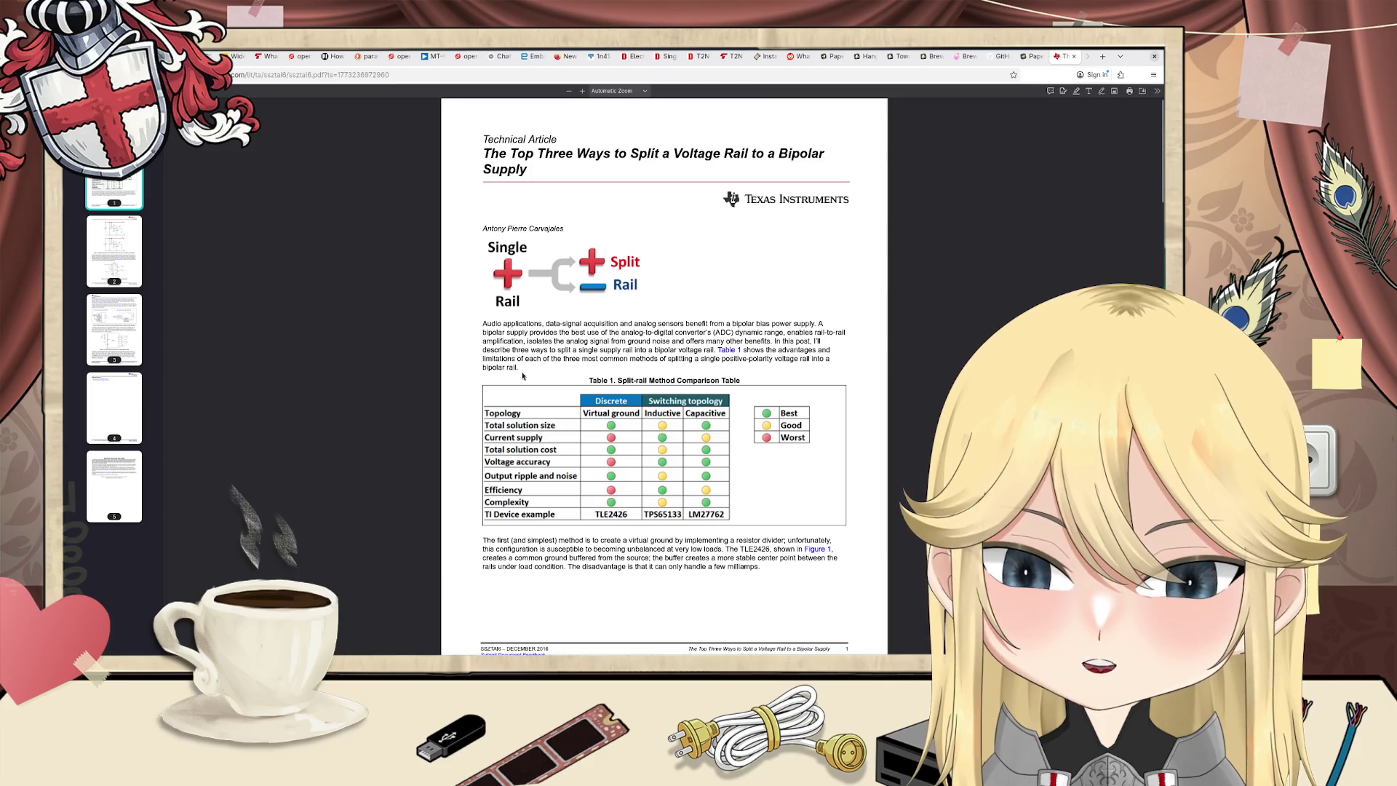
# Step: Read the TI PDF past Table 1 and Figures 1–2 down to Figure 3 on page 3
pyautogui.scroll(-3, 540, 340)
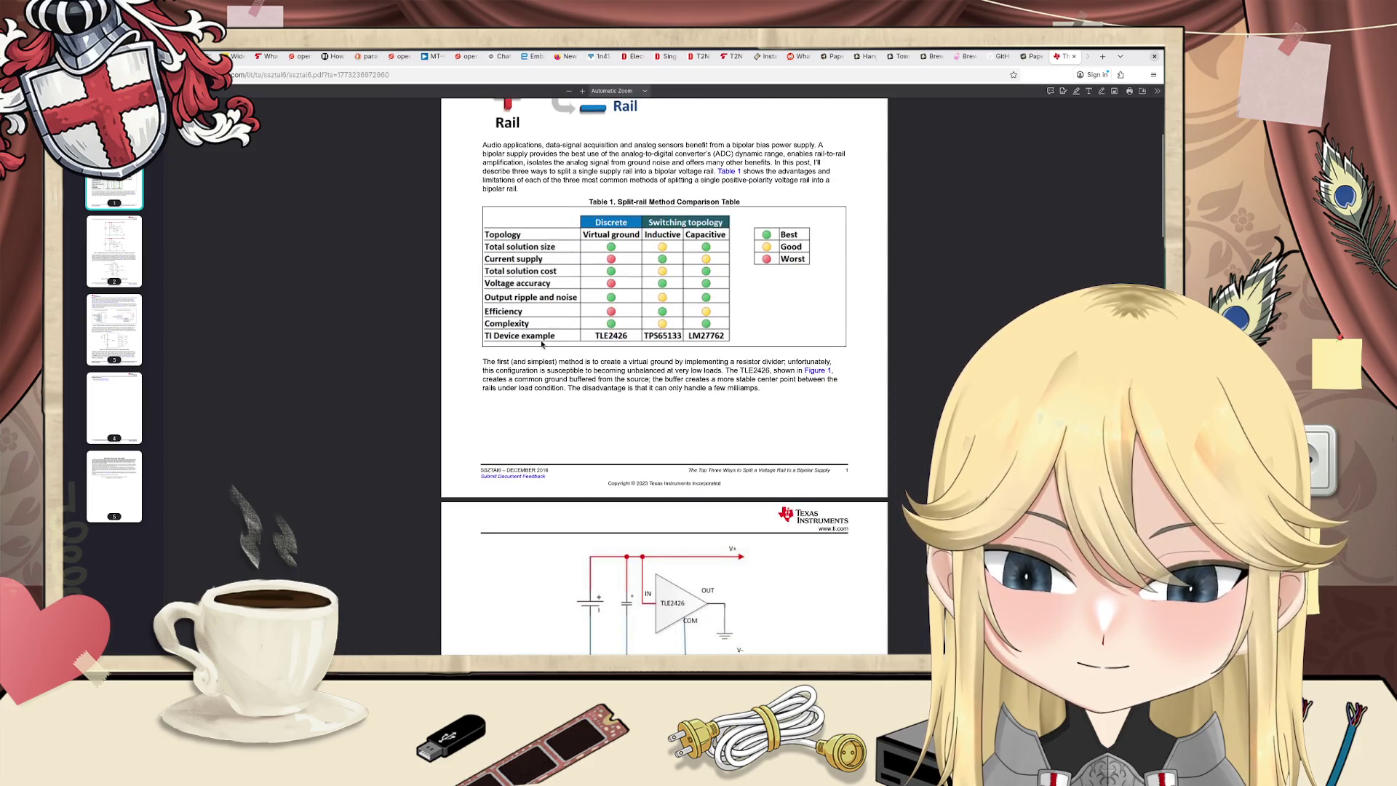
pyautogui.scroll(-2, 538, 347)
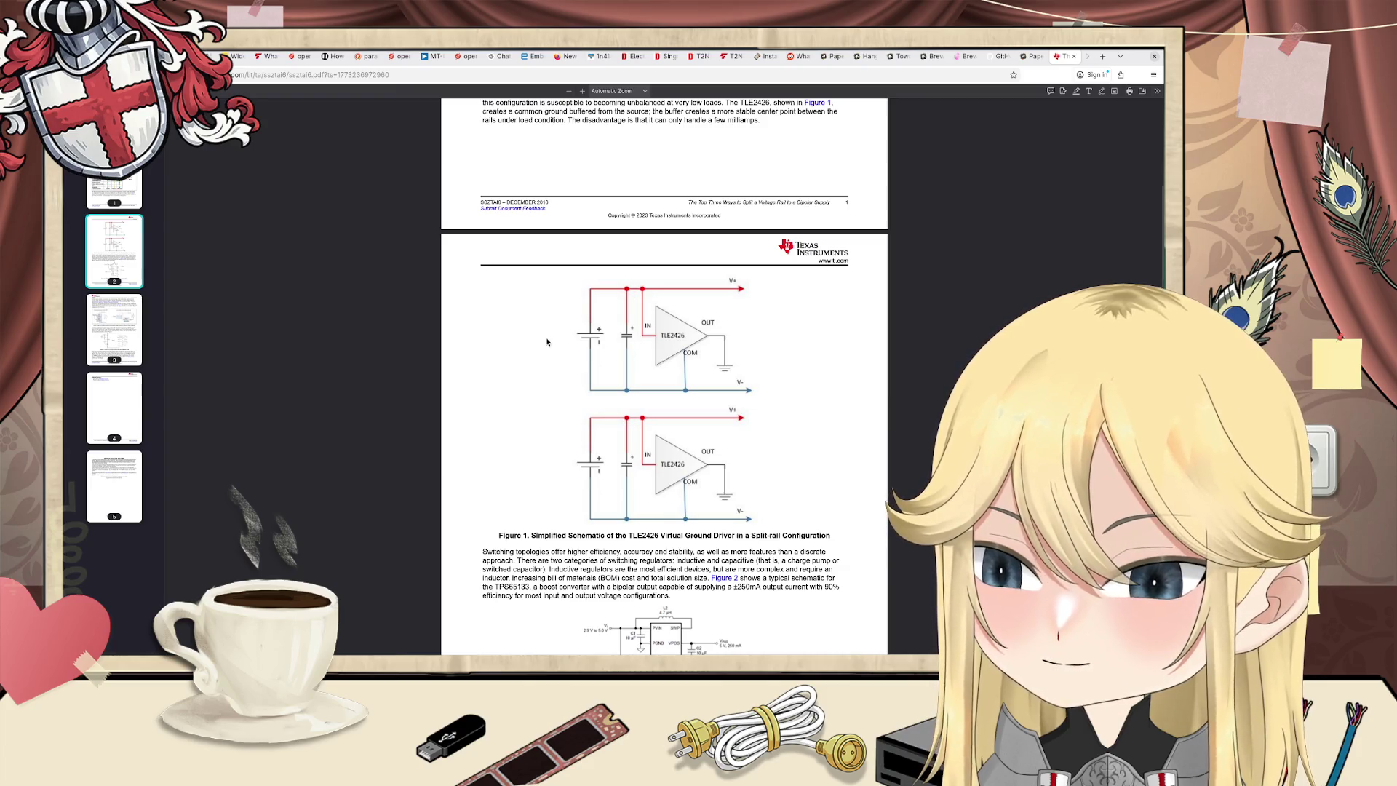
pyautogui.scroll(-2, 562, 400)
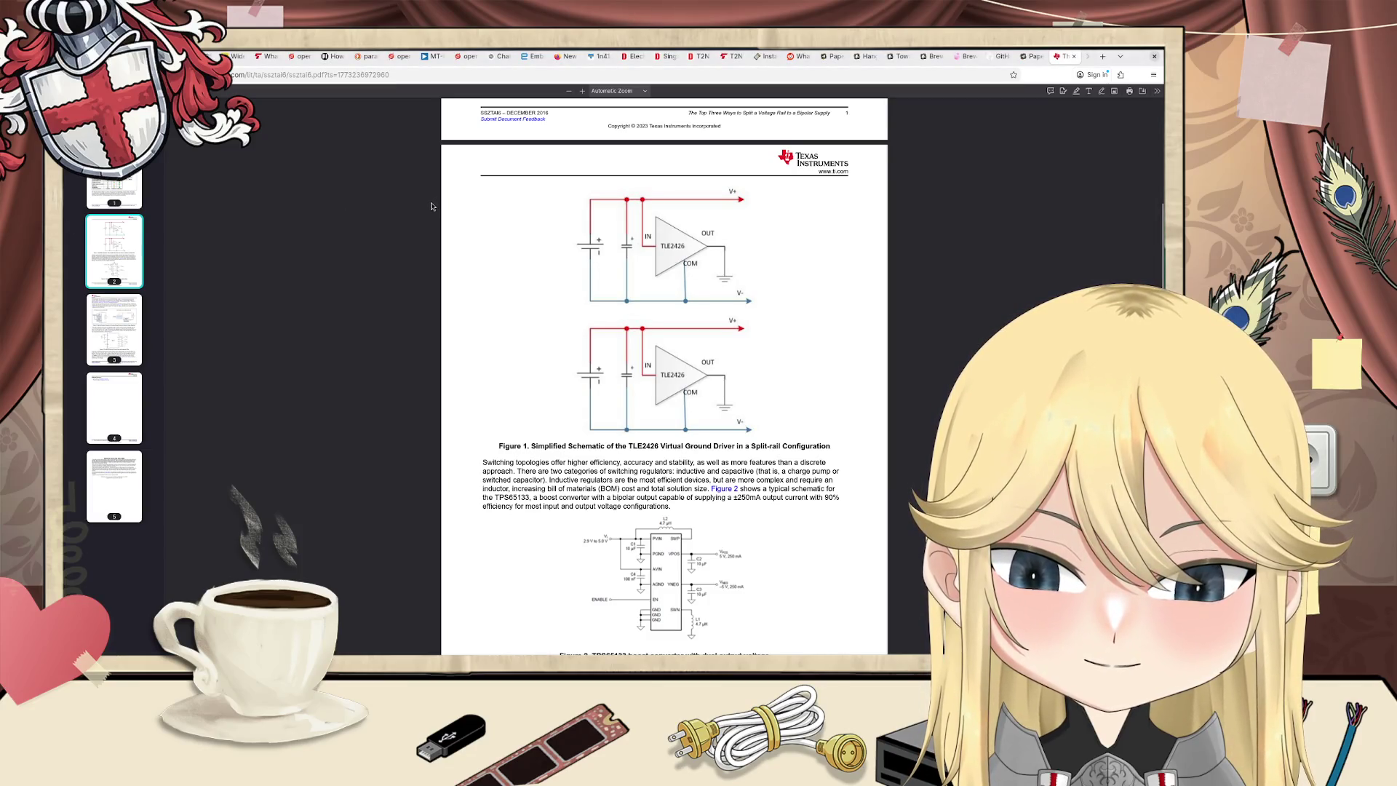
pyautogui.scroll(-5, 432, 207)
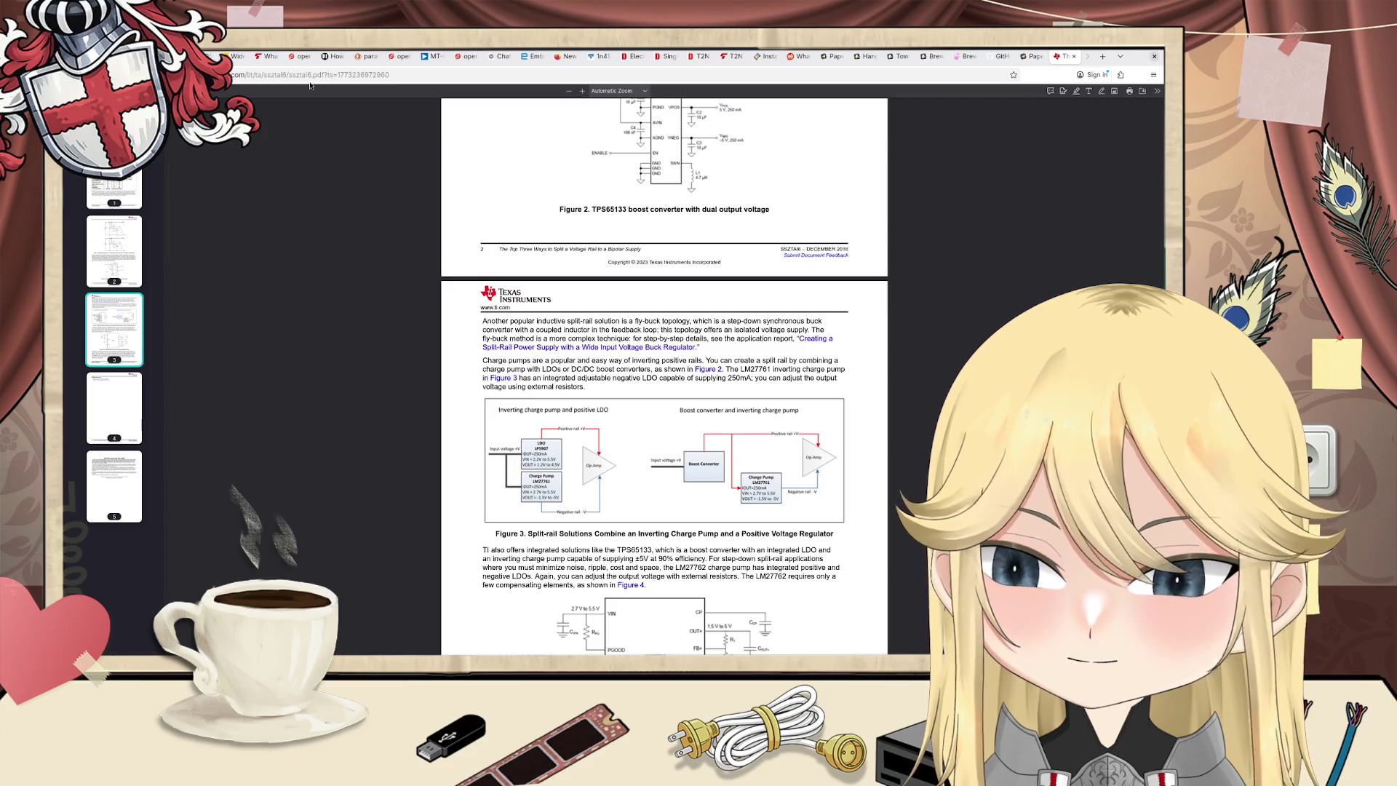
pyautogui.click(301, 73)
# Step: Search 'split rail converter' and switch from the TPS65133-led results to Images
pyautogui.write('split')
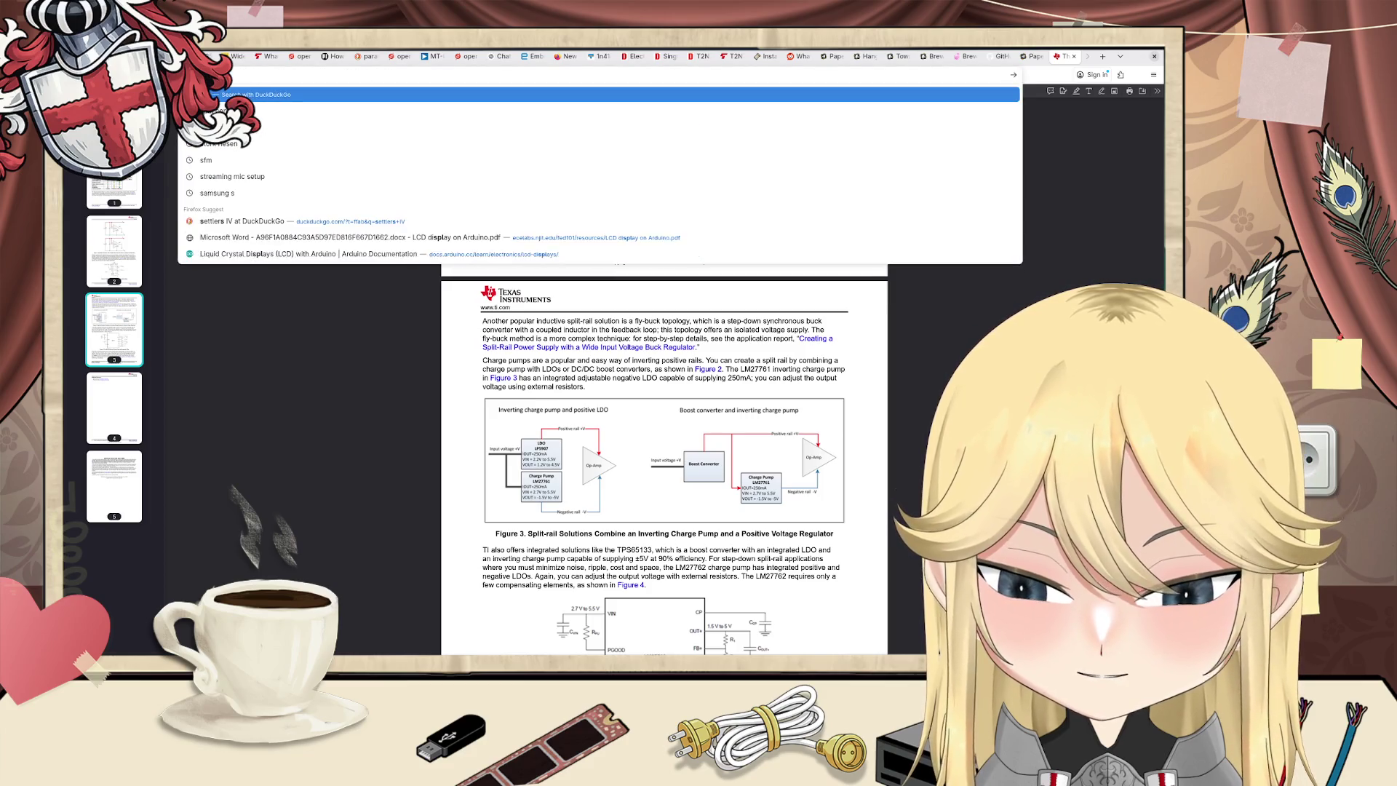
pyautogui.write(' rail')
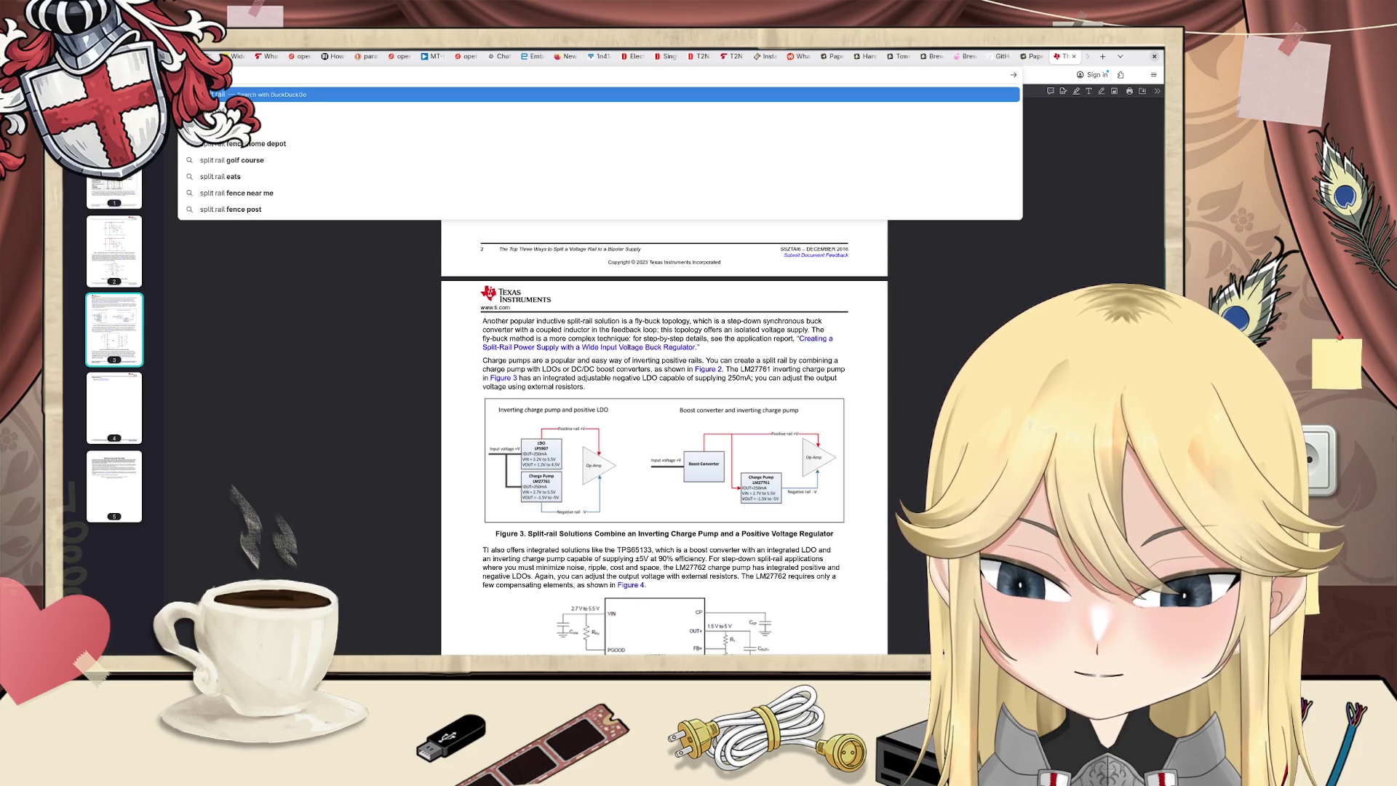
pyautogui.write(' conv')
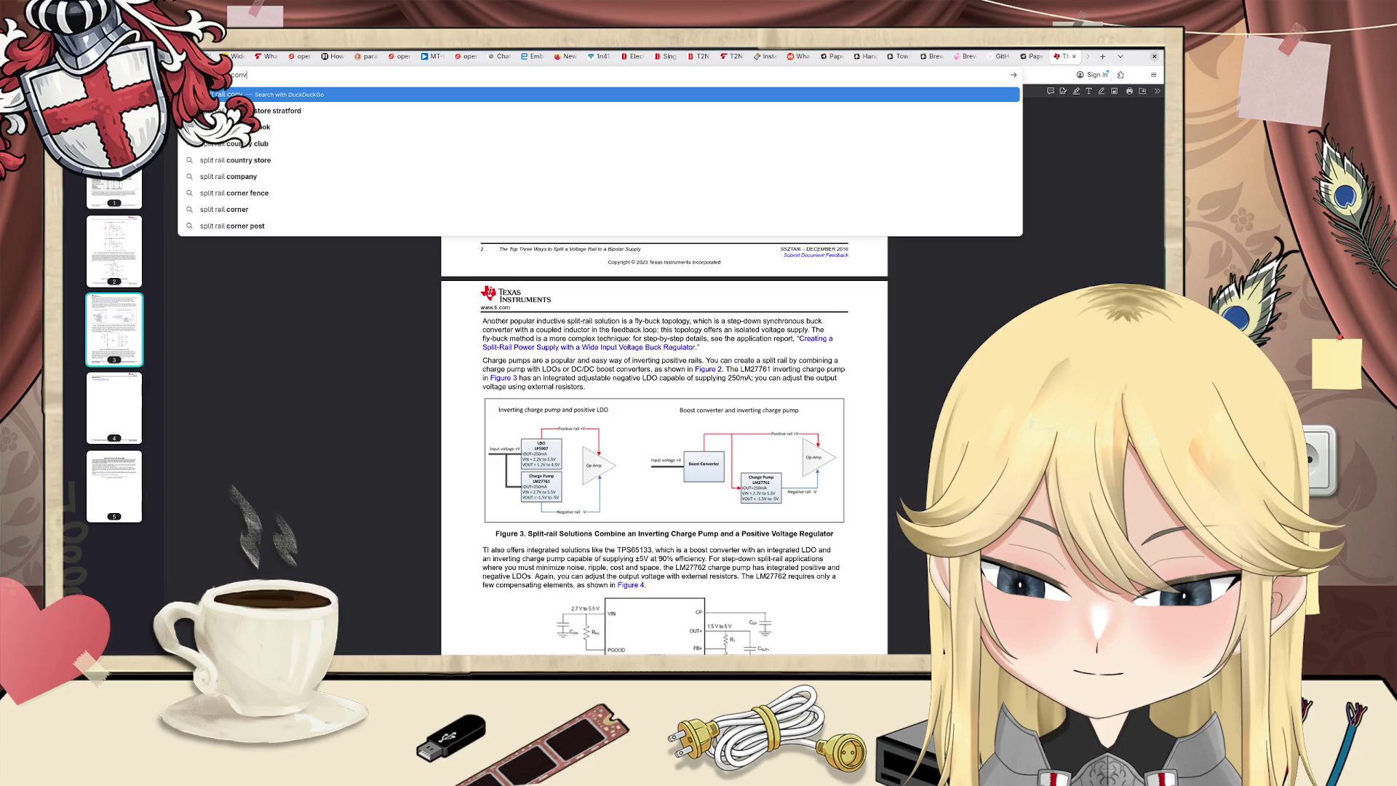
pyautogui.write('erter')
pyautogui.press('Return')
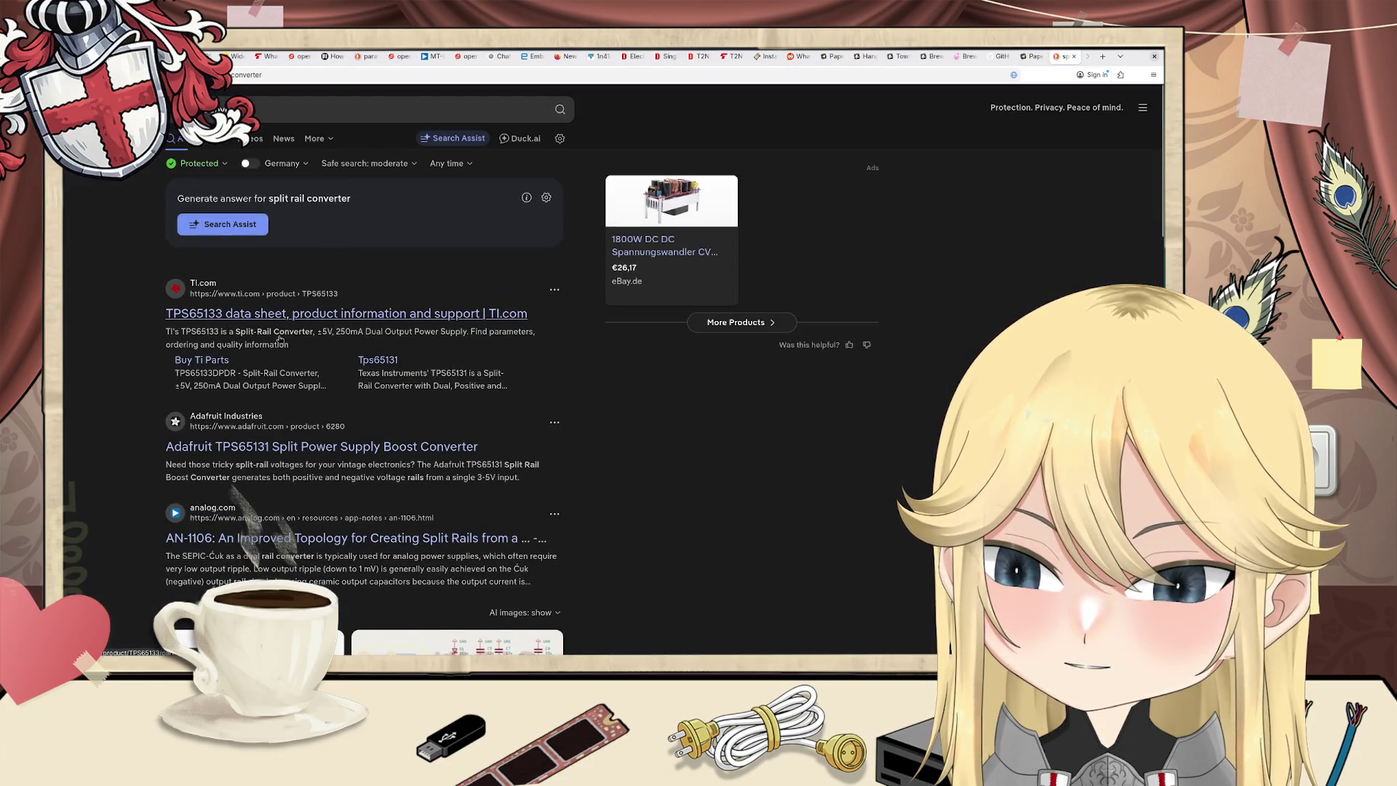
pyautogui.scroll(-3, 284, 336)
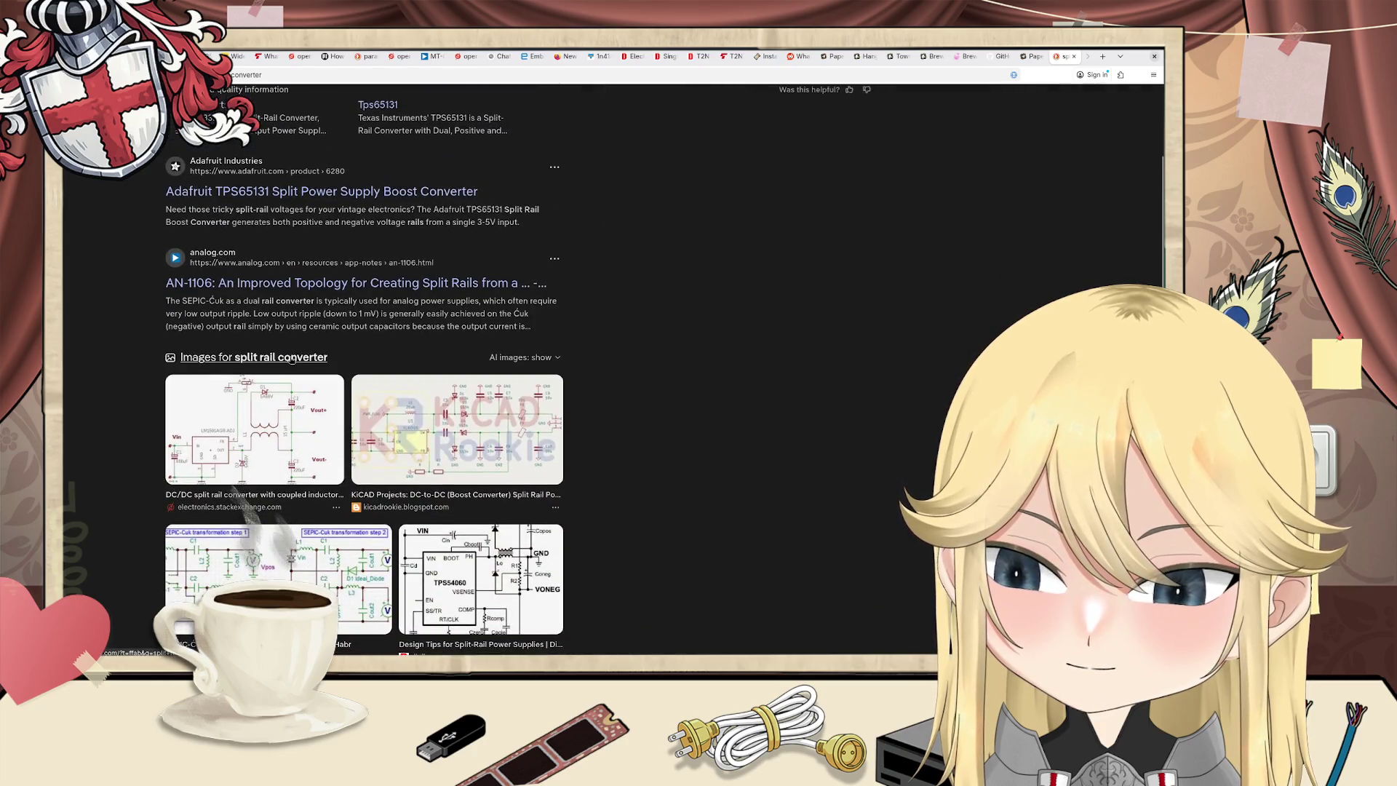
pyautogui.scroll(3, 291, 359)
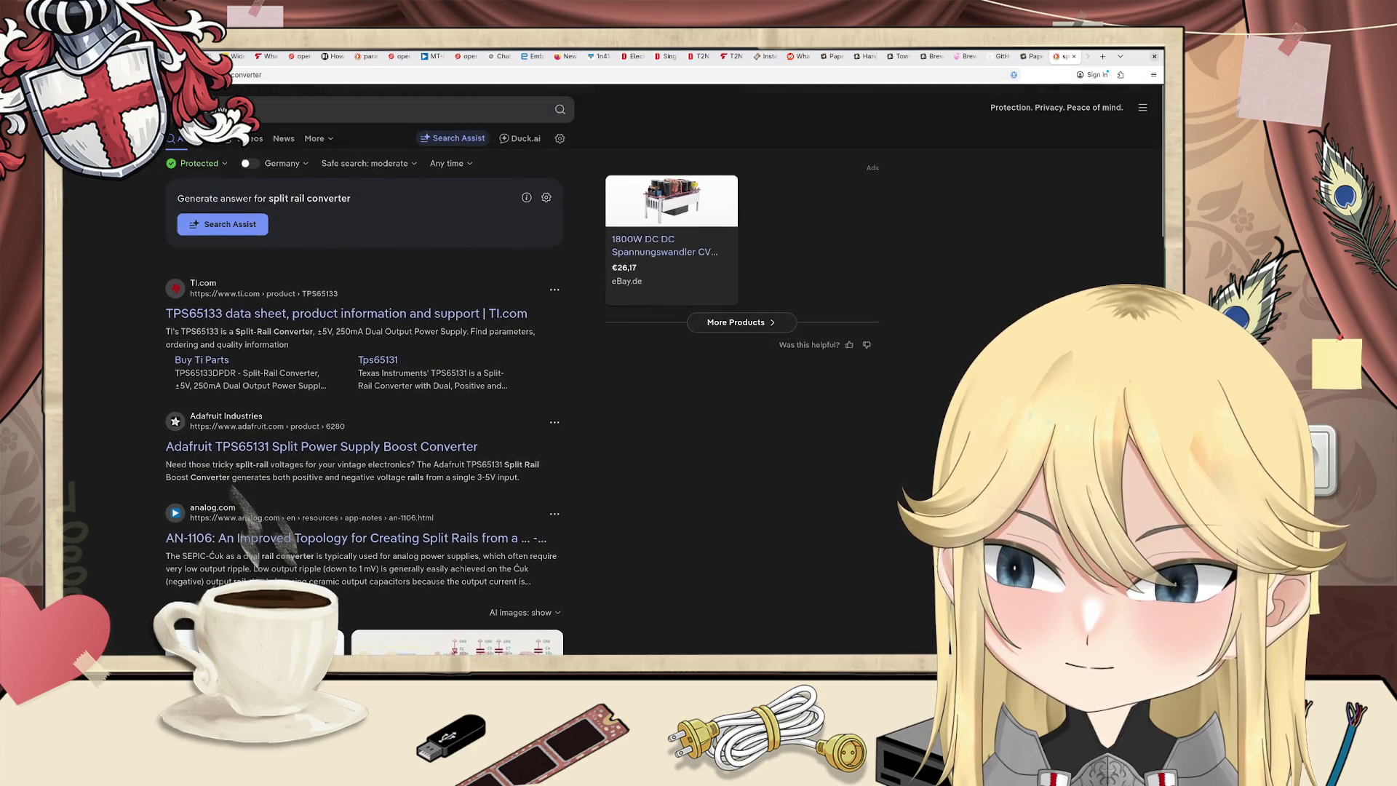
pyautogui.click(211, 138)
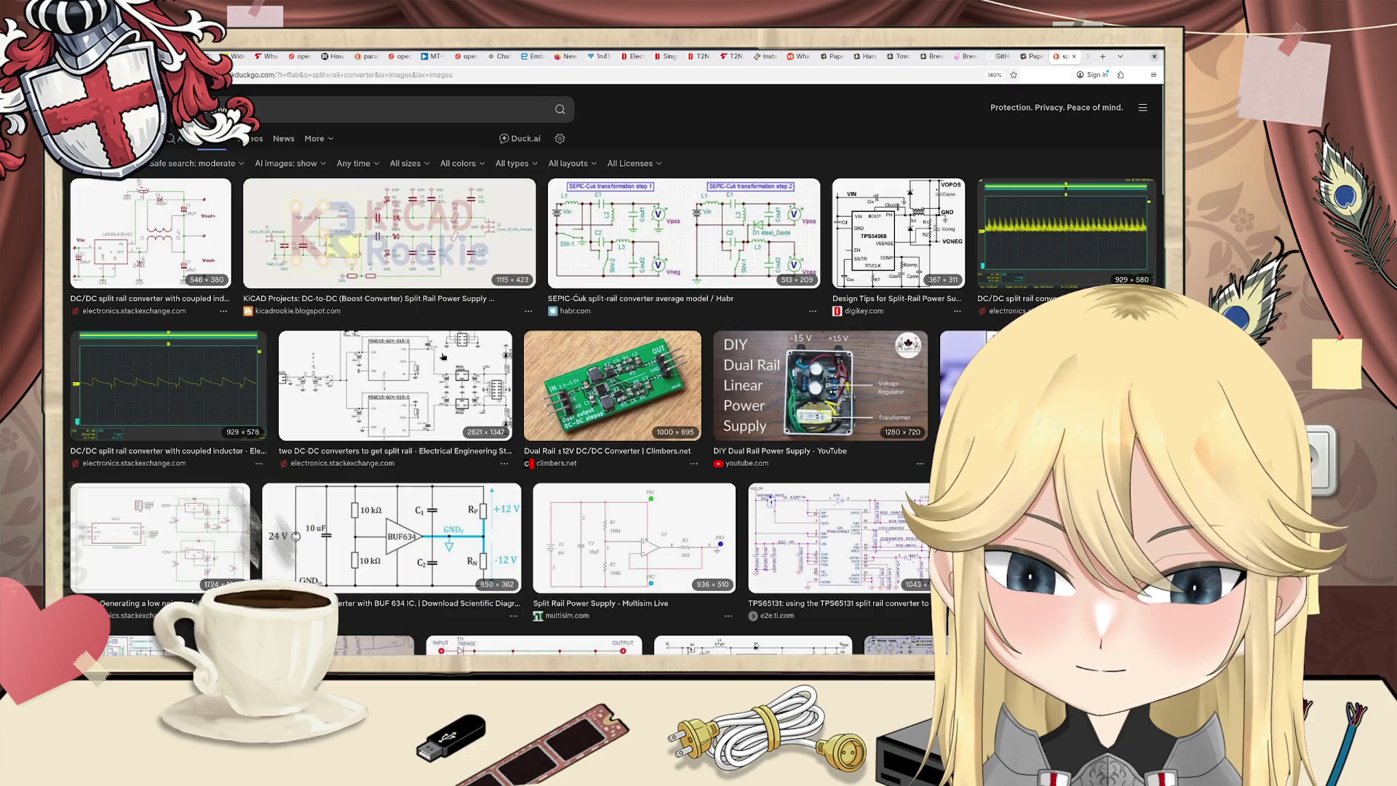